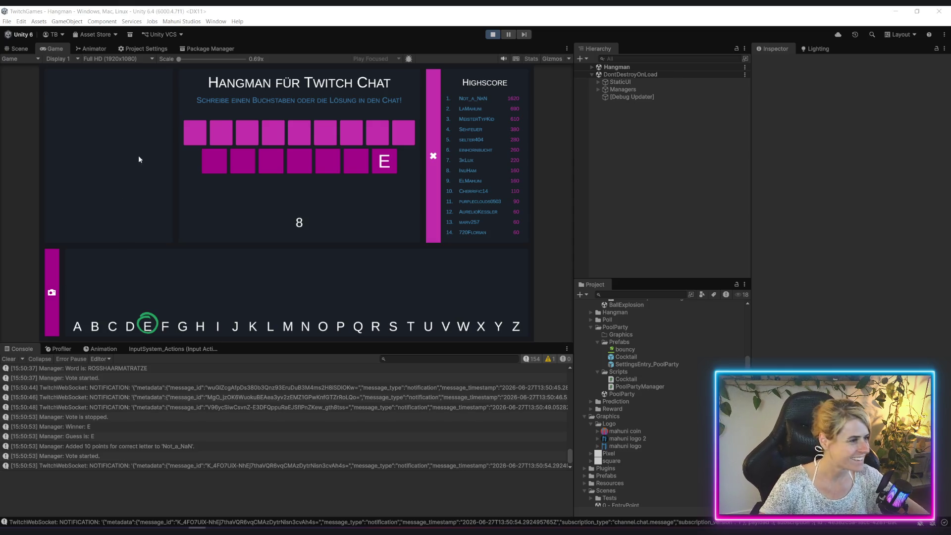
Leave the Hangman round through Settings > Cancel and launch the Pool Party game
{"action": "key", "text": "Escape"}
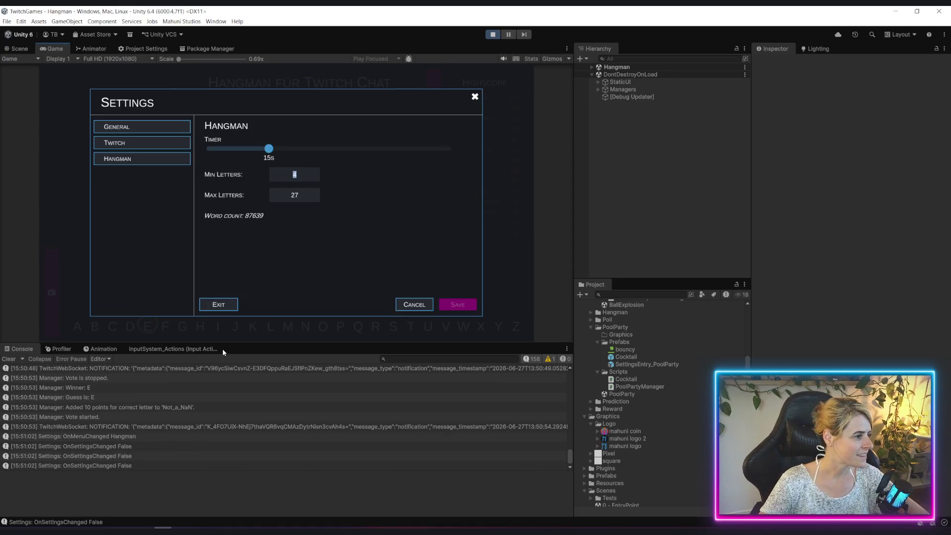
{"action": "left_click", "coordinate": [230, 304]}
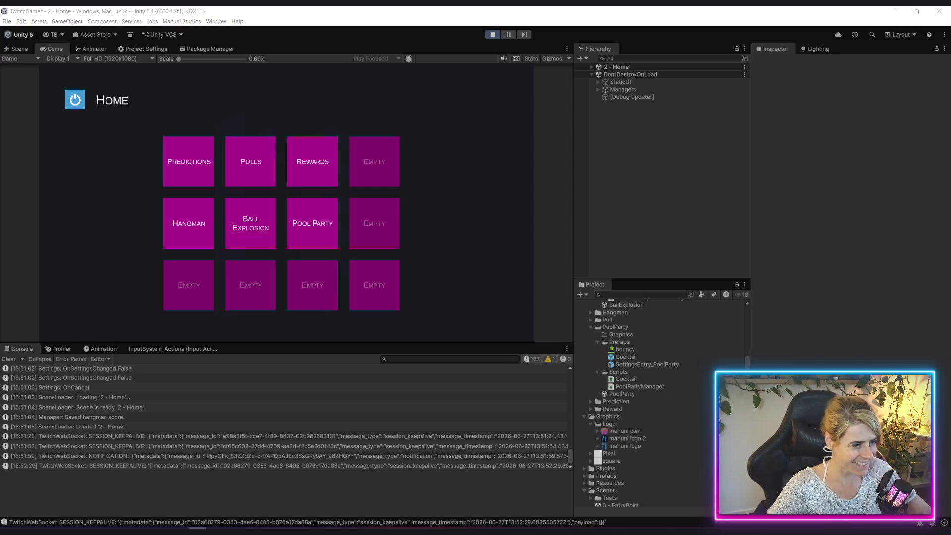
{"action": "left_click", "coordinate": [325, 228]}
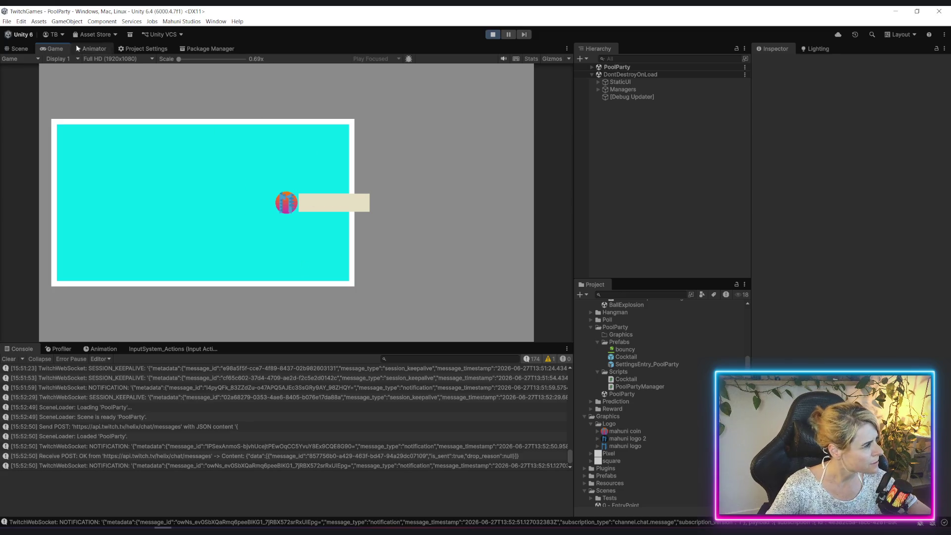
In Scene view, set PoolWater's position under World to X 0, Y 0
{"action": "key", "text": "ctrl+1"}
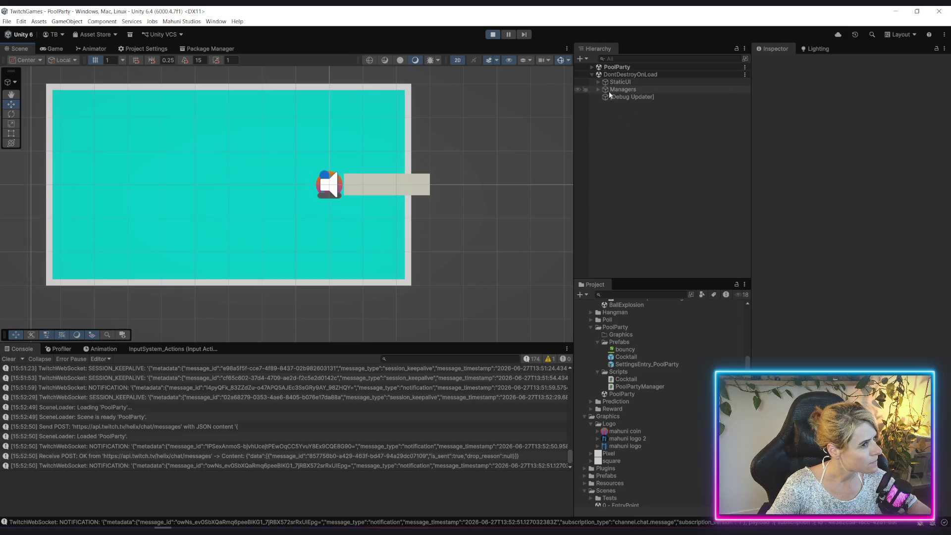
{"action": "left_click", "coordinate": [593, 67]}
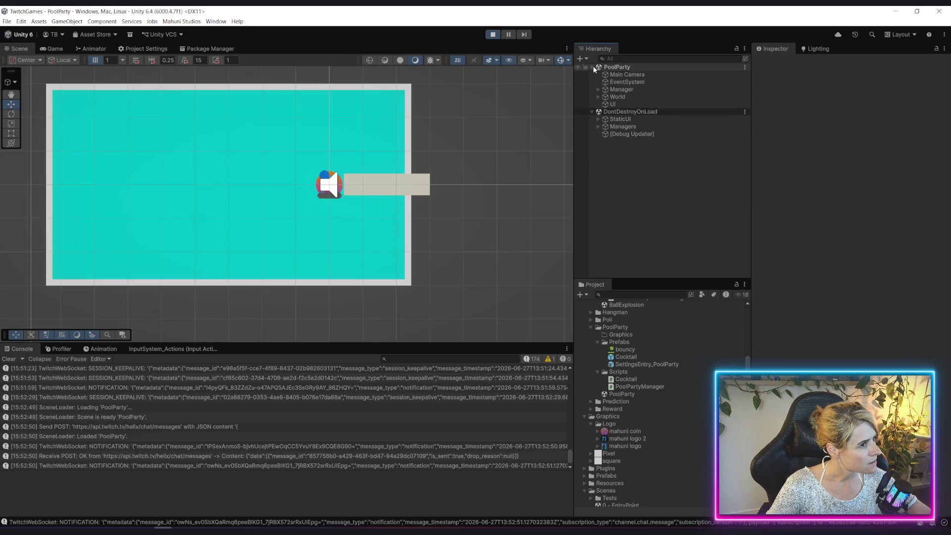
{"action": "left_click", "coordinate": [597, 97]}
{"action": "left_click", "coordinate": [639, 104]}
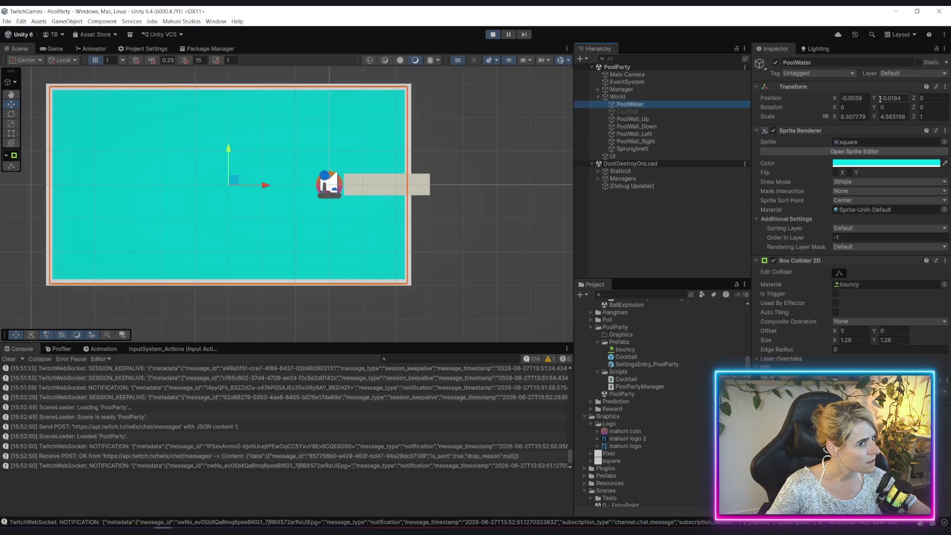
{"action": "left_click", "coordinate": [852, 98]}
{"action": "type", "text": "0"}
{"action": "left_click", "coordinate": [886, 98]}
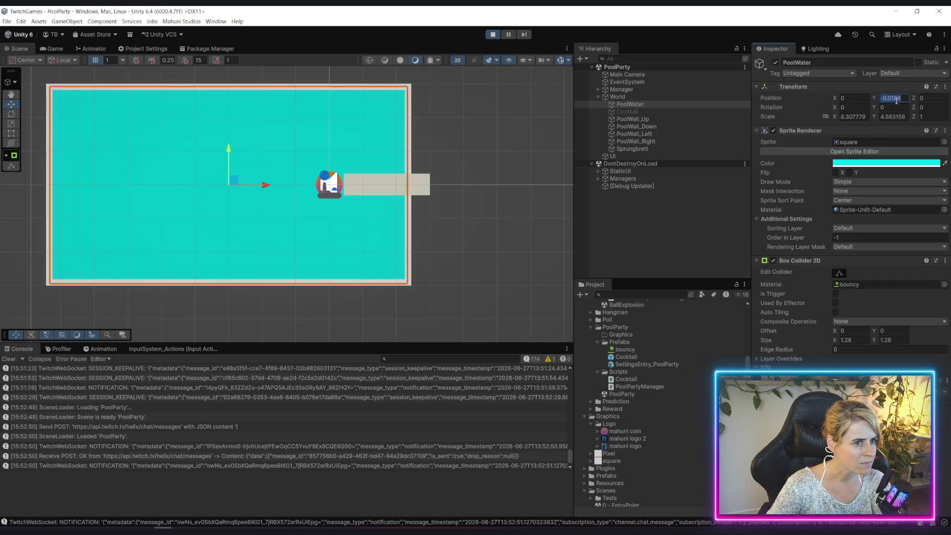
{"action": "type", "text": "0"}
{"action": "left_click", "coordinate": [691, 226]}
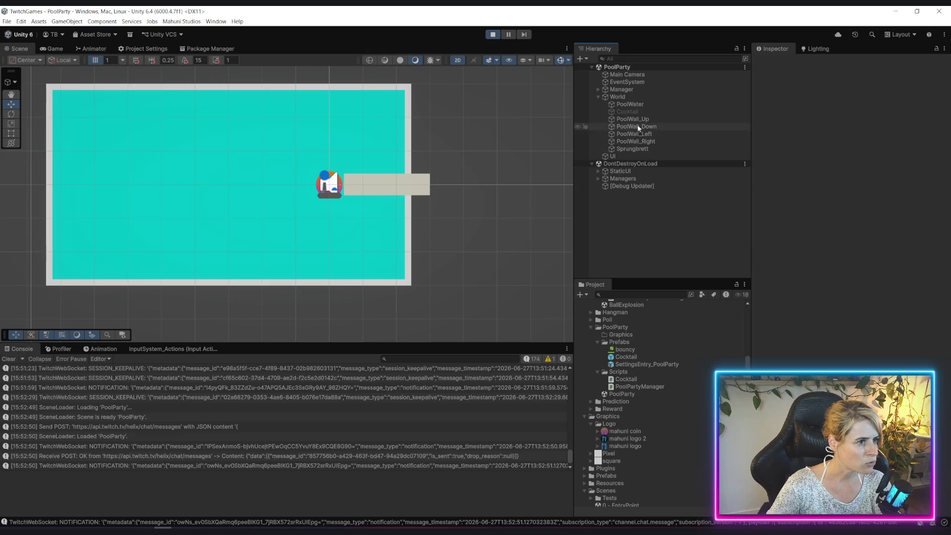
Inspect EventSystem, StaticUI, Splashscreen and Manager, ending on the spawned Cocktail(Clone)
{"action": "key", "text": "ctrl+z"}
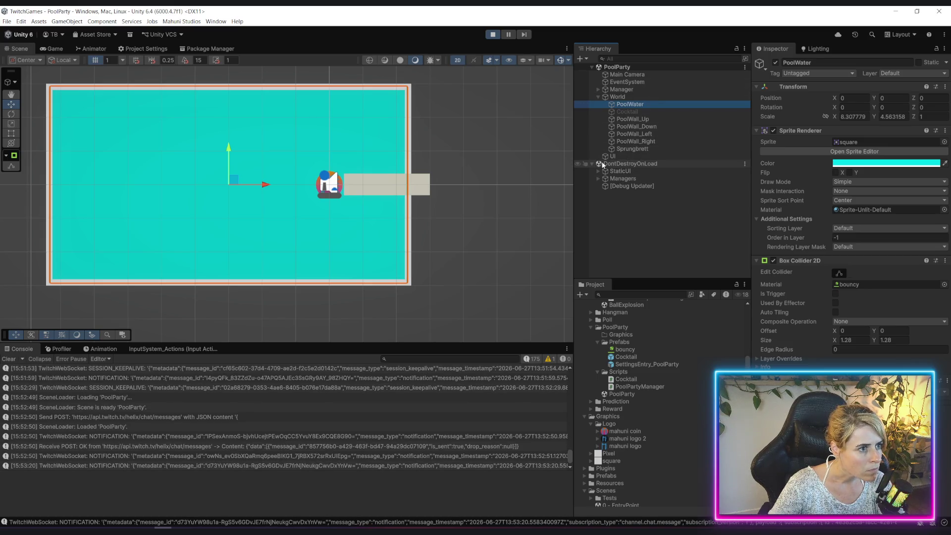
{"action": "left_click", "coordinate": [626, 82]}
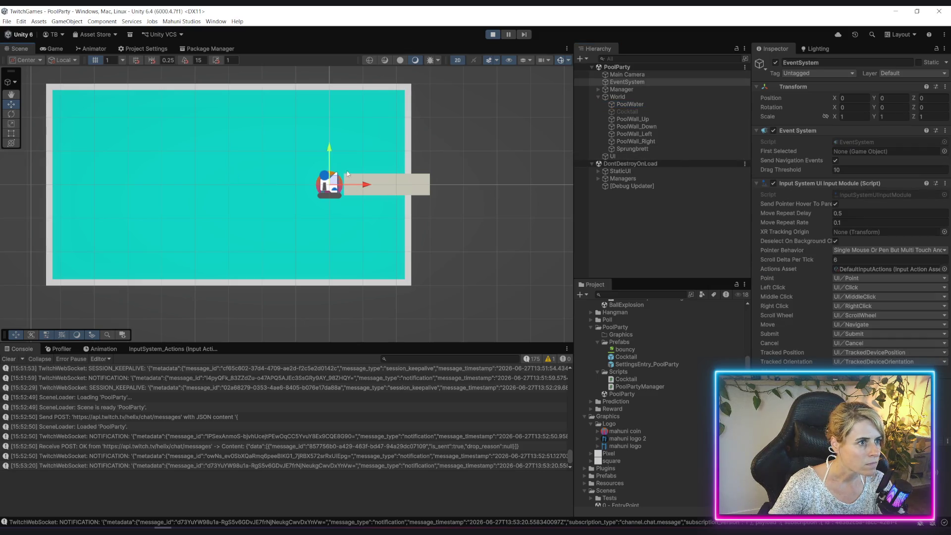
{"action": "scroll", "coordinate": [331, 181], "scroll_direction": "up", "scroll_amount": 5}
{"action": "left_click", "coordinate": [330, 166]}
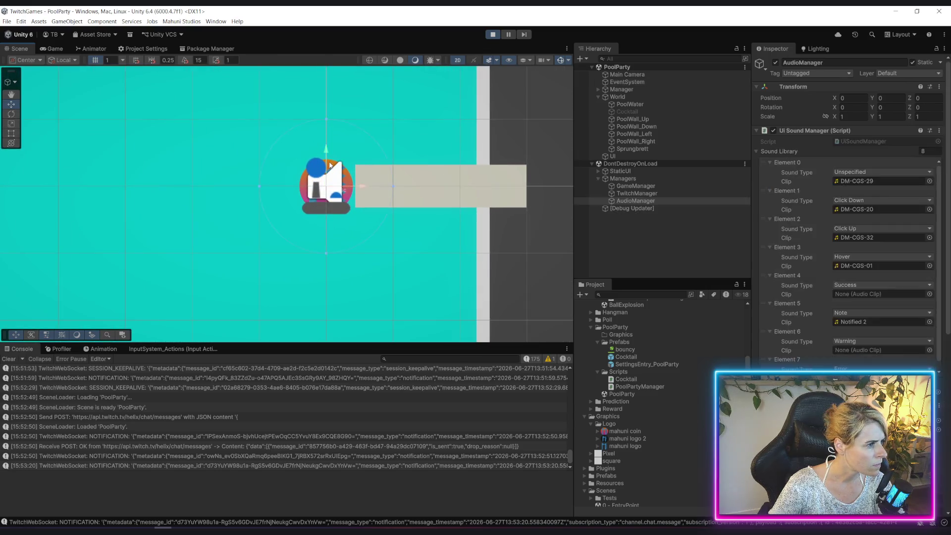
{"action": "left_click", "coordinate": [330, 166]}
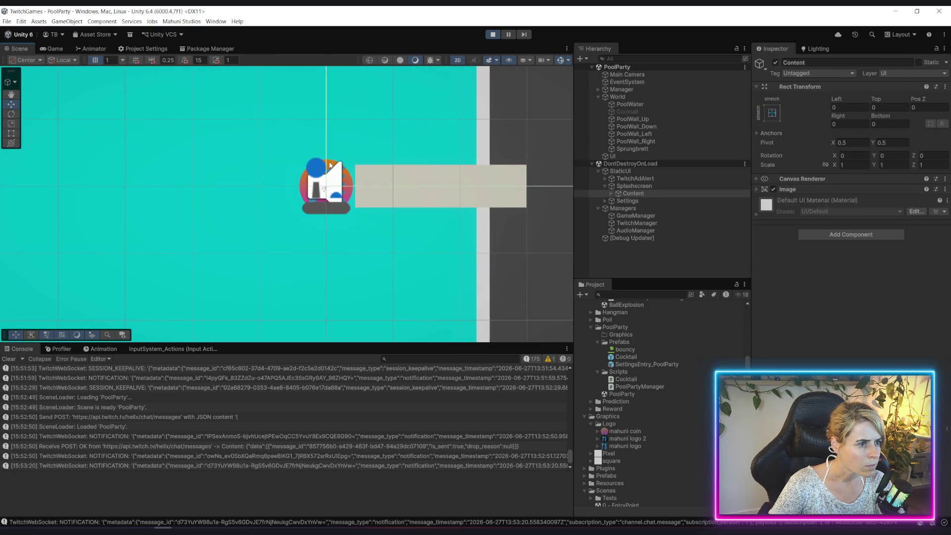
{"action": "left_click", "coordinate": [330, 166]}
{"action": "left_click", "coordinate": [330, 166]}
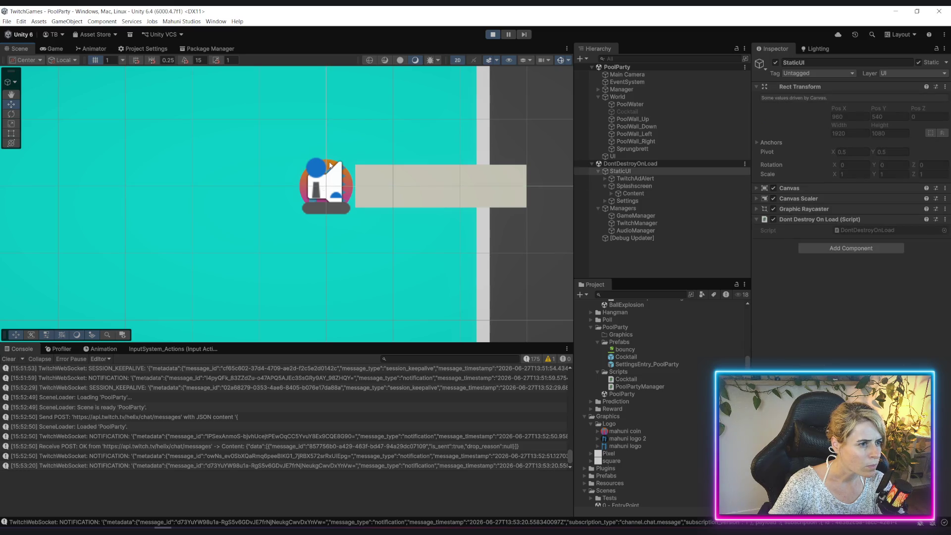
{"action": "left_click", "coordinate": [330, 166]}
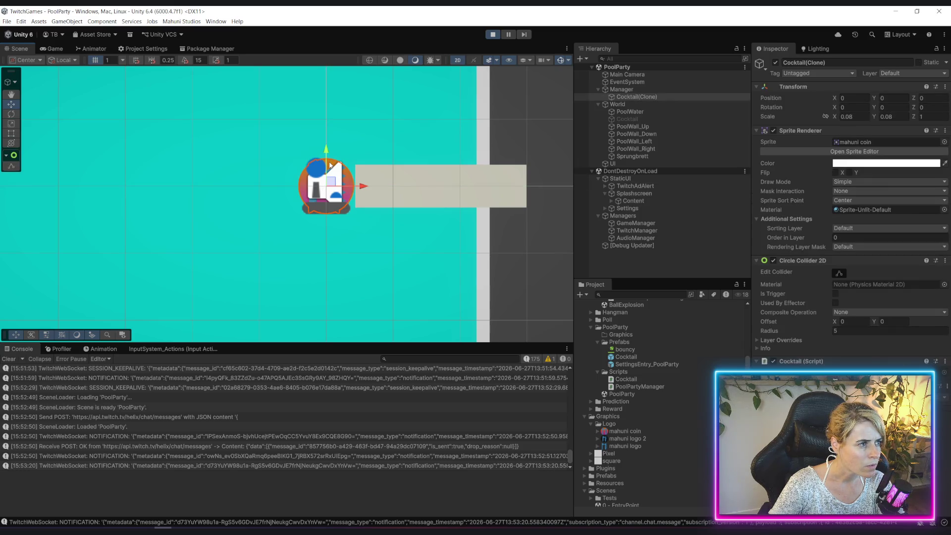
{"action": "left_click", "coordinate": [597, 104]}
{"action": "left_click", "coordinate": [640, 90]}
{"action": "left_click", "coordinate": [634, 98]}
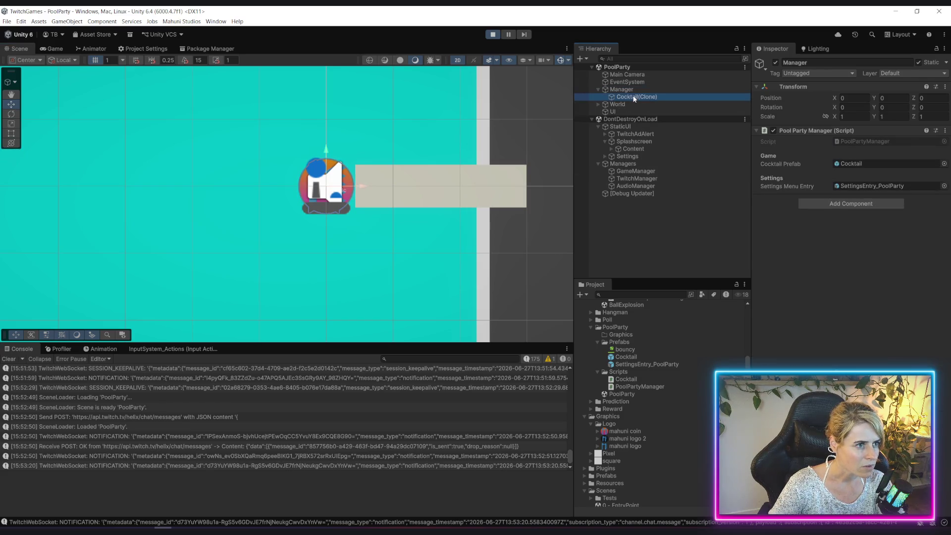
Stop play mode, select World, and switch to Rider's PoolPartyManager.cs
{"action": "left_click", "coordinate": [493, 34]}
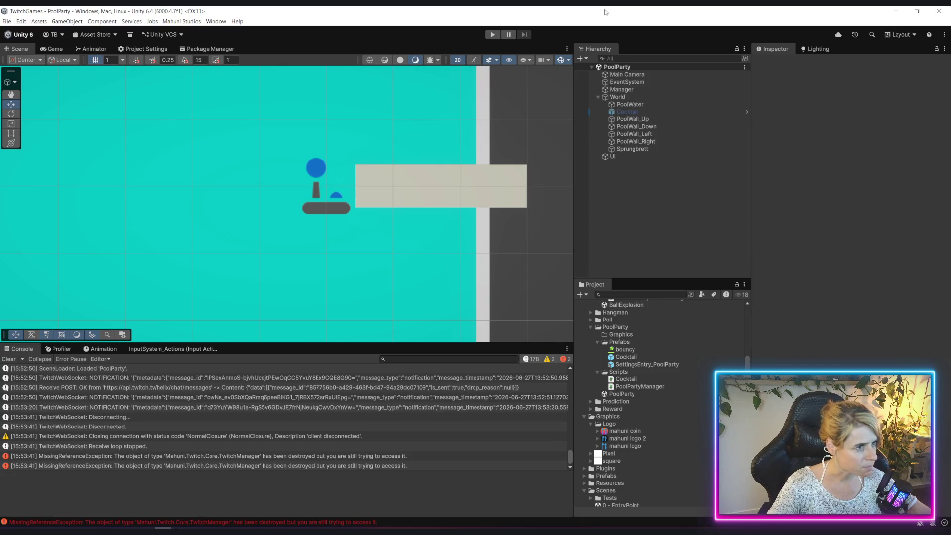
{"action": "left_click", "coordinate": [621, 97]}
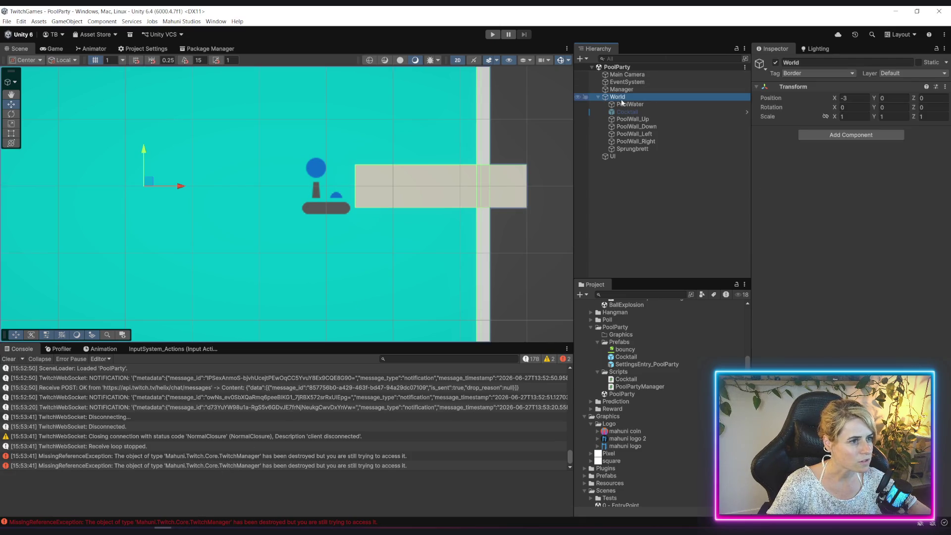
{"action": "scroll", "coordinate": [406, 210], "scroll_direction": "down", "scroll_amount": 3}
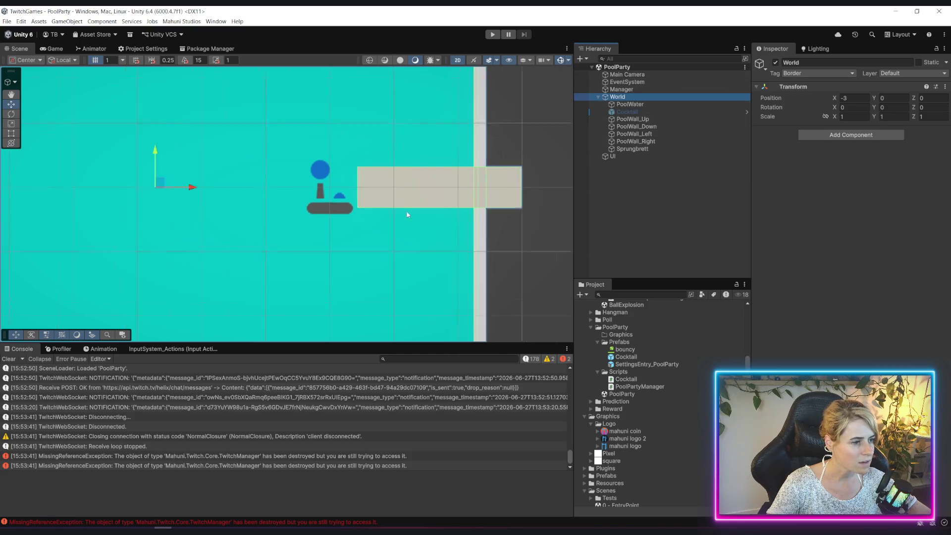
{"action": "key", "text": "alt+Tab"}
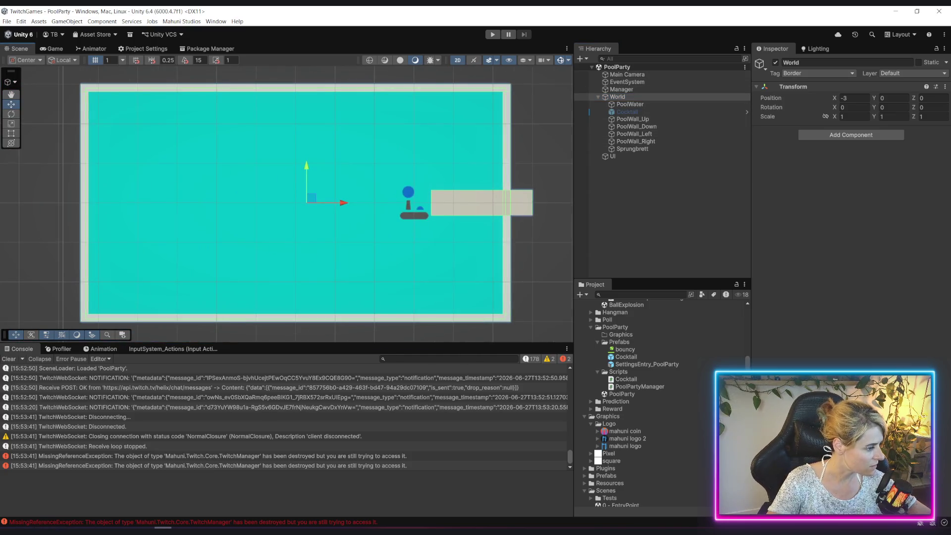
{"action": "scroll", "coordinate": [346, 223], "scroll_direction": "up", "scroll_amount": 5}
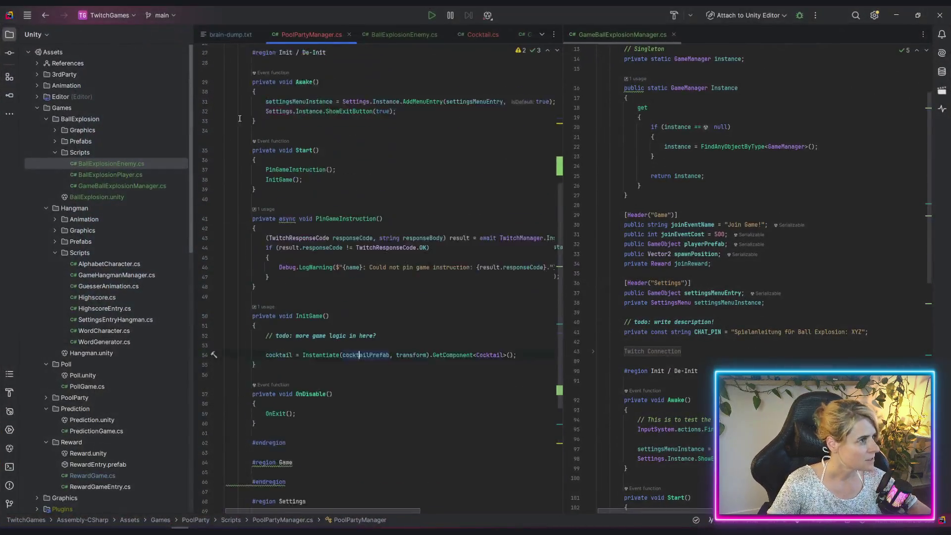
Close the split view and add a 'public Transform worldParent;' field below the Game header
{"action": "middle_click", "coordinate": [631, 34]}
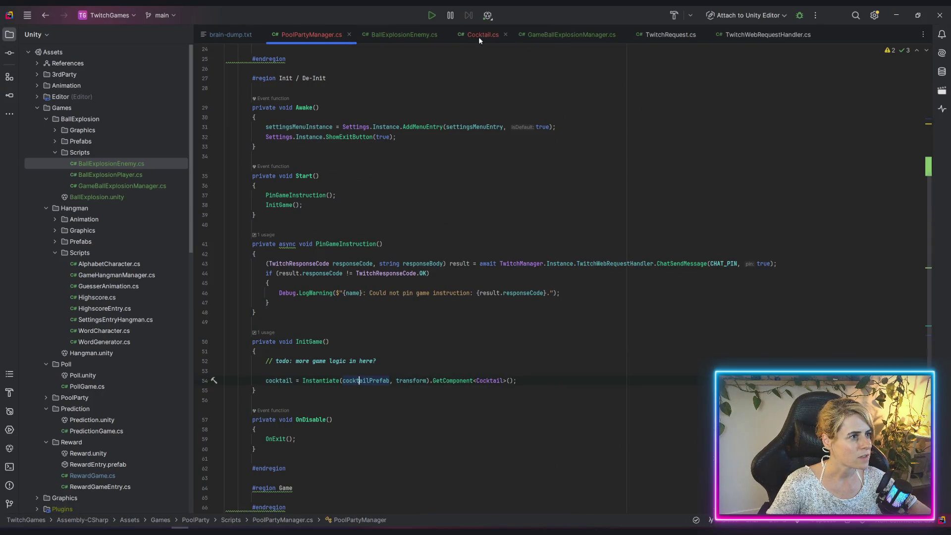
{"action": "scroll", "coordinate": [255, 220], "scroll_direction": "up", "scroll_amount": 5}
{"action": "scroll", "coordinate": [322, 173], "scroll_direction": "down", "scroll_amount": 3}
{"action": "scroll", "coordinate": [348, 149], "scroll_direction": "up", "scroll_amount": 3}
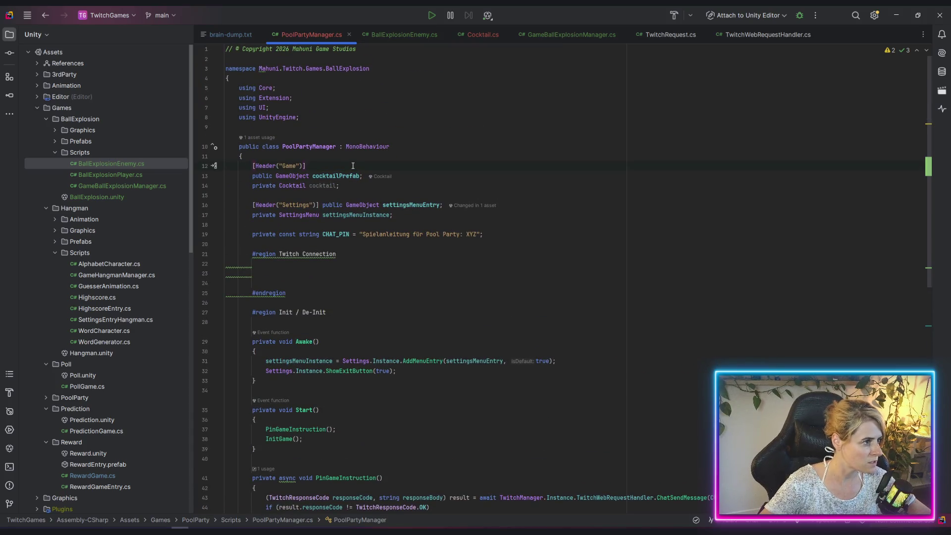
{"action": "key", "text": "Return"}
{"action": "type", "text": "publi"}
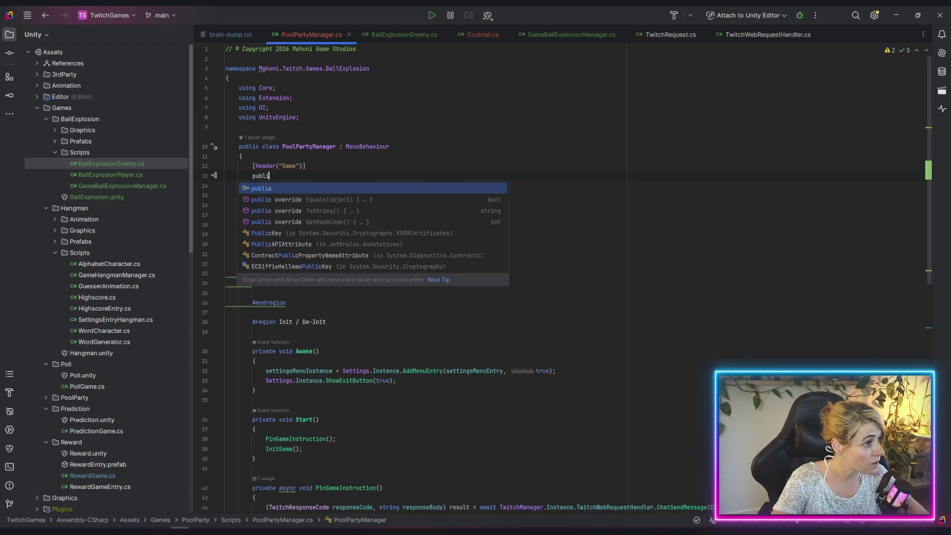
{"action": "type", "text": "c "}
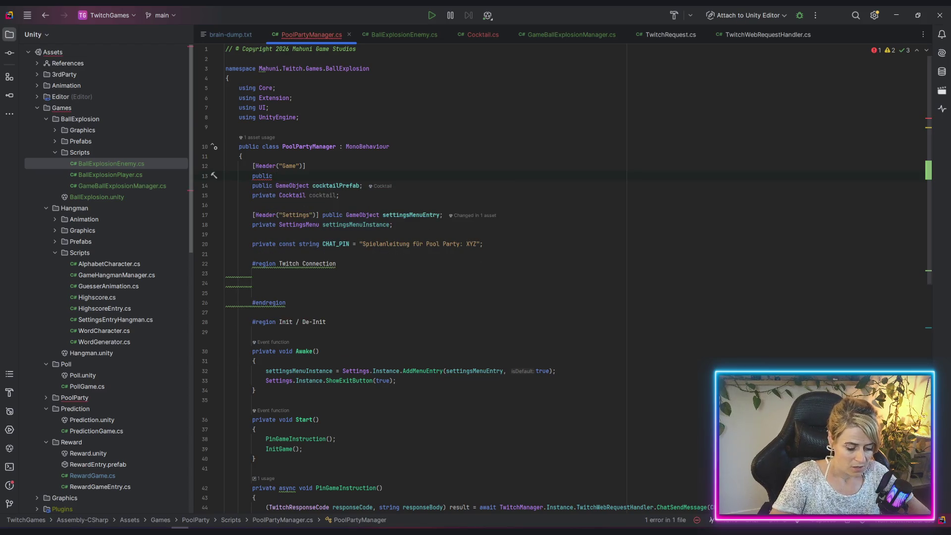
{"action": "type", "text": "Trans"}
{"action": "key", "text": "Return"}
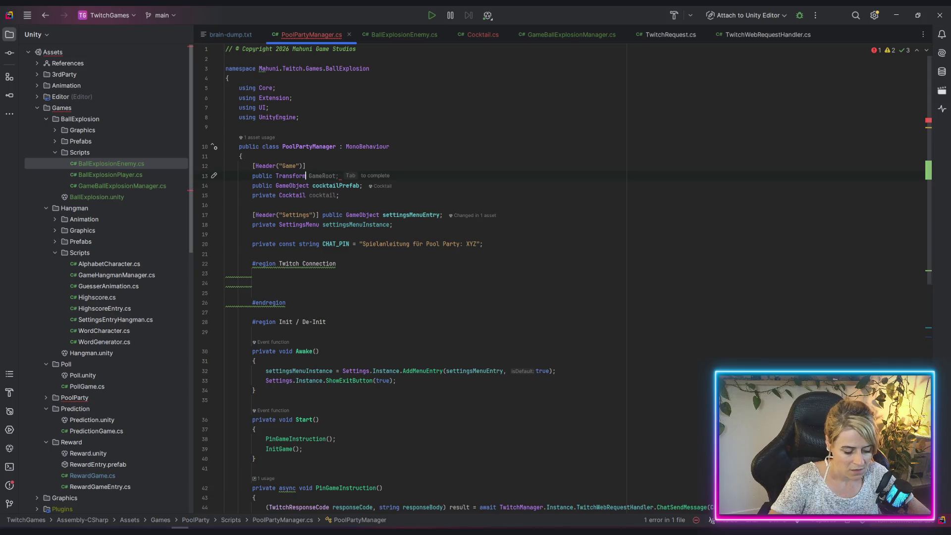
{"action": "type", "text": "world"}
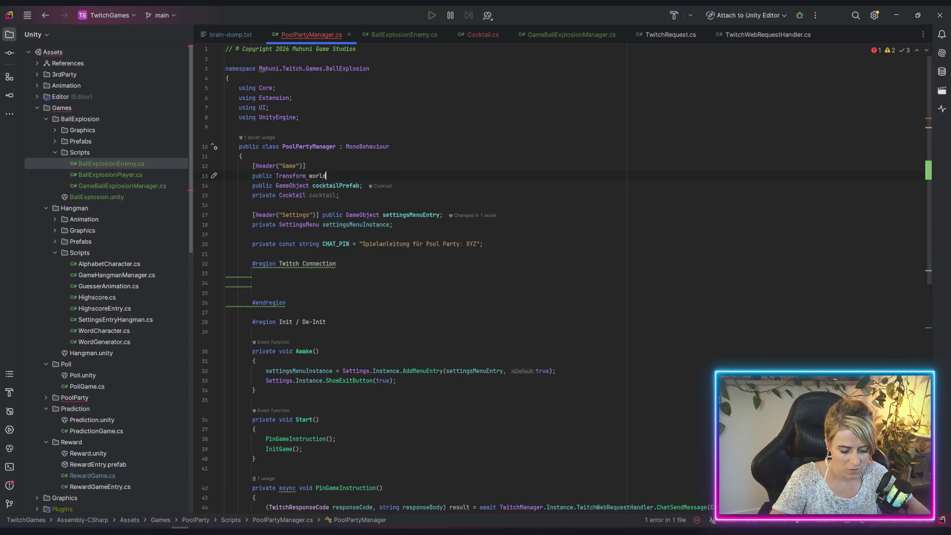
{"action": "type", "text": "Parent;"}
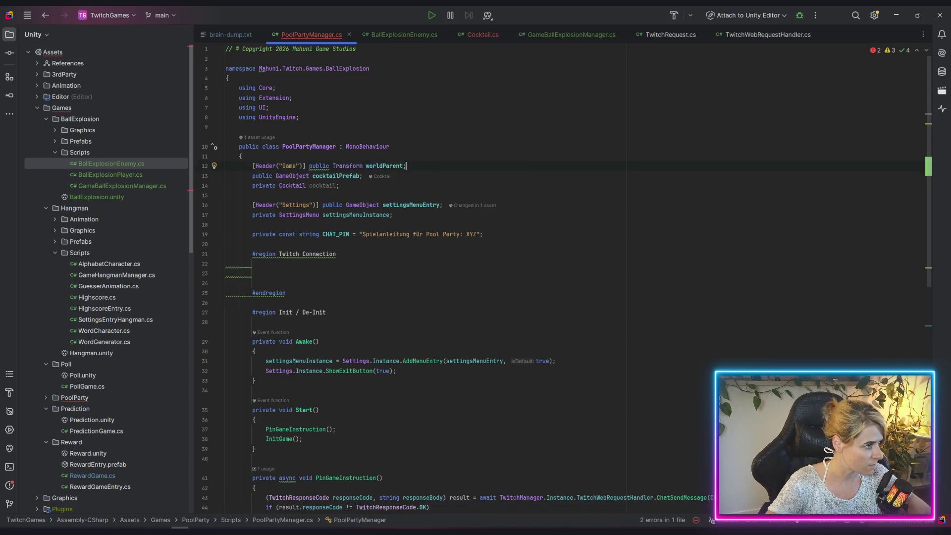
{"action": "left_click", "coordinate": [310, 167]}
{"action": "key", "text": "Return"}
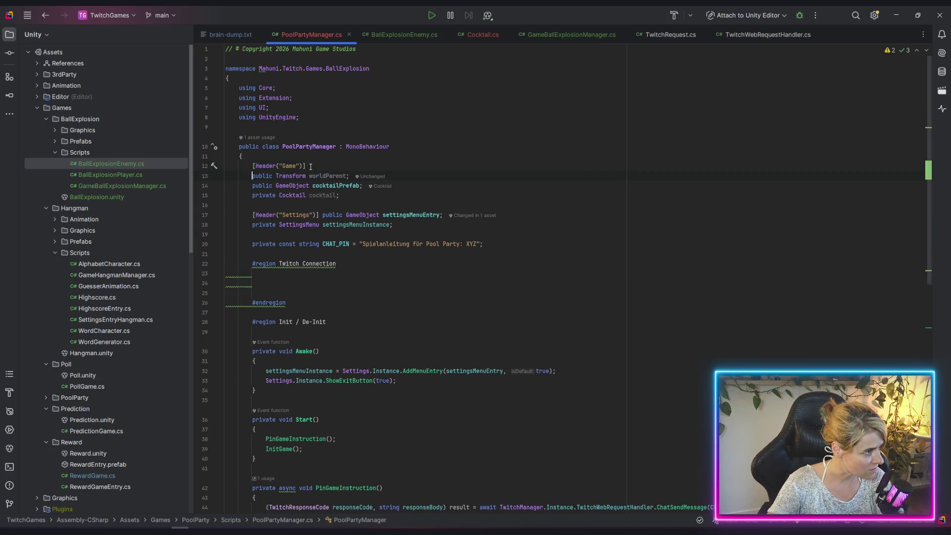
{"action": "left_click", "coordinate": [343, 176]}
Replace transform with worldParent in the Instantiate call, then return to Unity to recompile
{"action": "scroll", "coordinate": [466, 366], "scroll_direction": "down", "scroll_amount": 10}
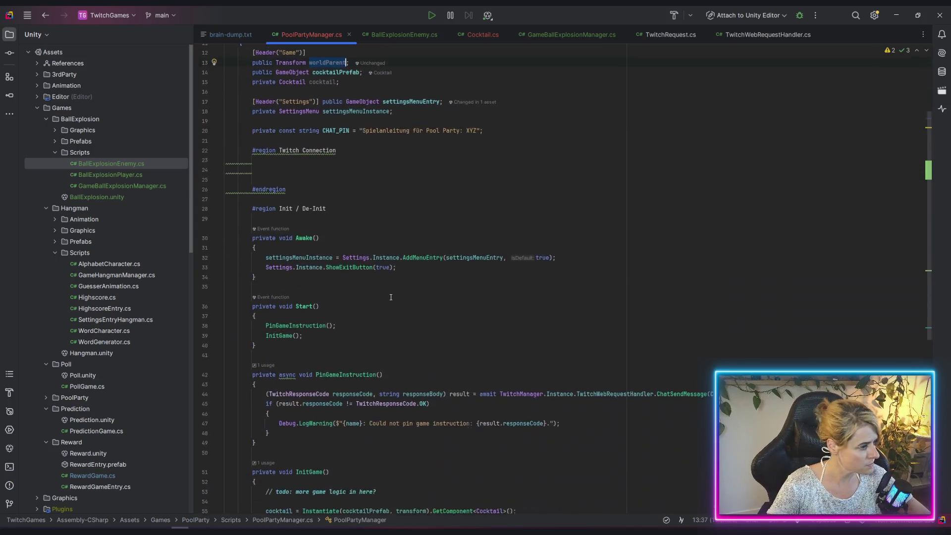
{"action": "double_click", "coordinate": [400, 331]}
{"action": "type", "text": "worldParent"}
{"action": "key", "text": "Down"}
{"action": "key", "text": "Down"}
{"action": "key", "text": "Down"}
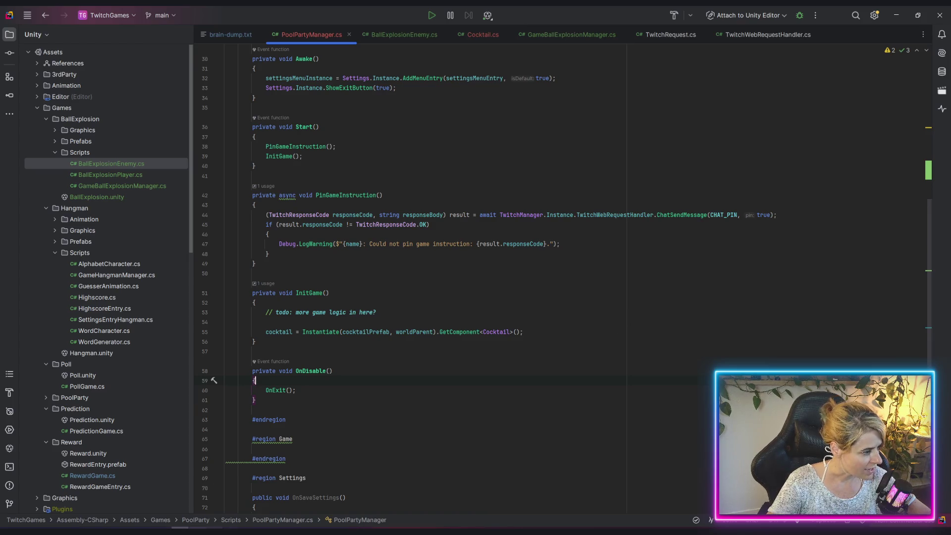
{"action": "key", "text": "alt+Tab"}
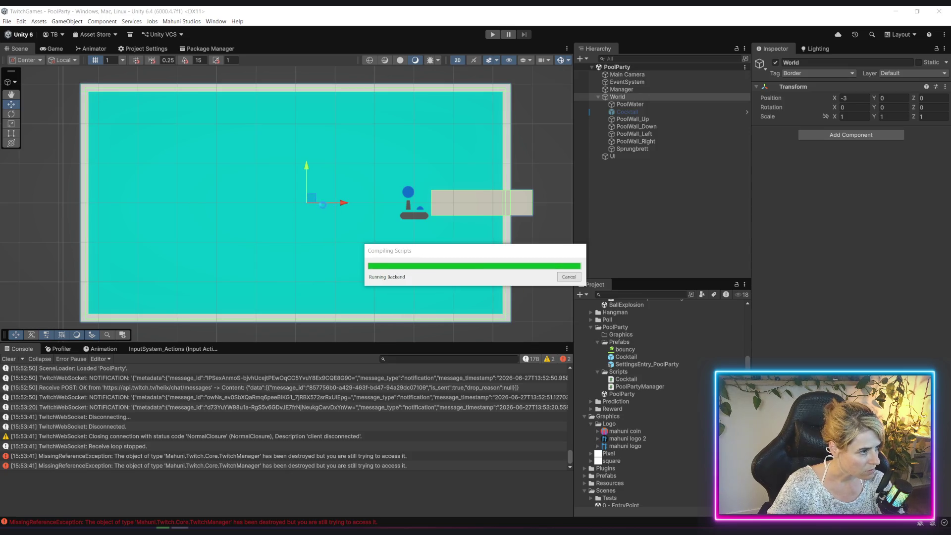
Place a Cocktail prefab instance under World, save the PoolParty scene, and return to Rider
{"action": "left_click_drag", "start_coordinate": [597, 125], "coordinate": [598, 124]}
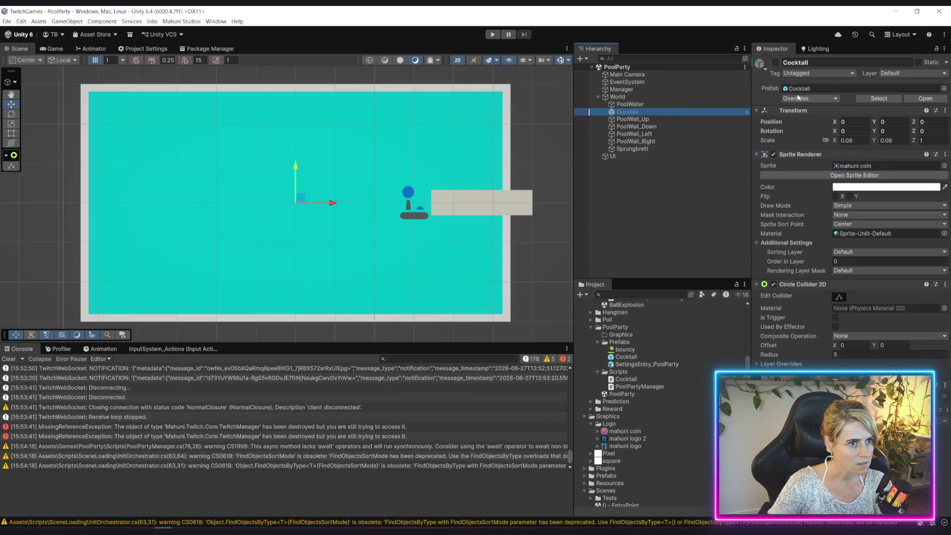
{"action": "scroll", "coordinate": [311, 219], "scroll_direction": "down", "scroll_amount": 3}
{"action": "scroll", "coordinate": [311, 218], "scroll_direction": "up", "scroll_amount": 3}
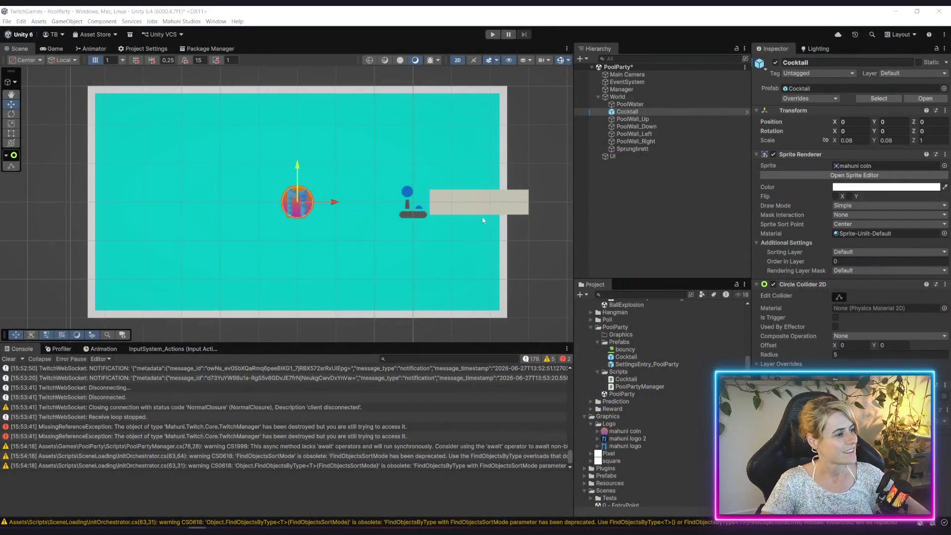
{"action": "key", "text": "ctrl+s"}
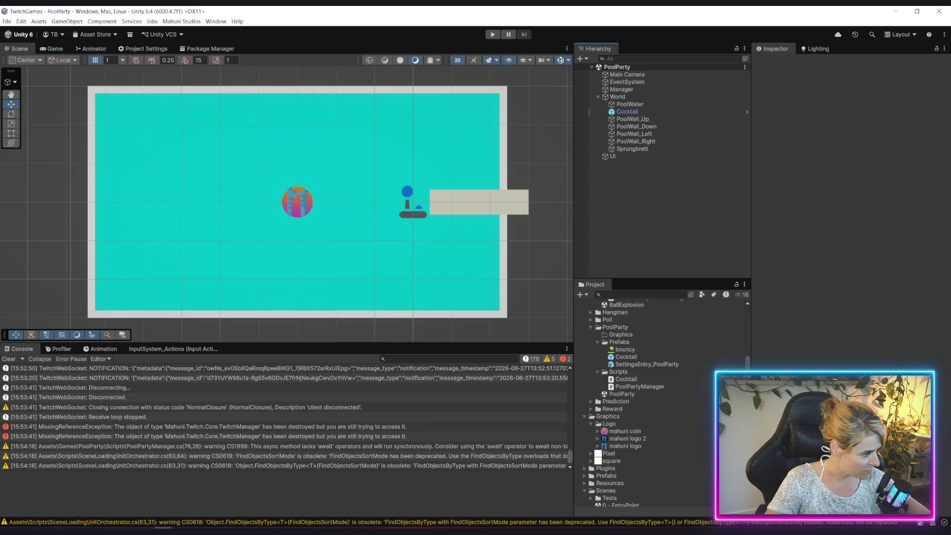
{"action": "mouse_move", "coordinate": [180, 527]}
{"action": "left_click", "coordinate": [181, 490]}
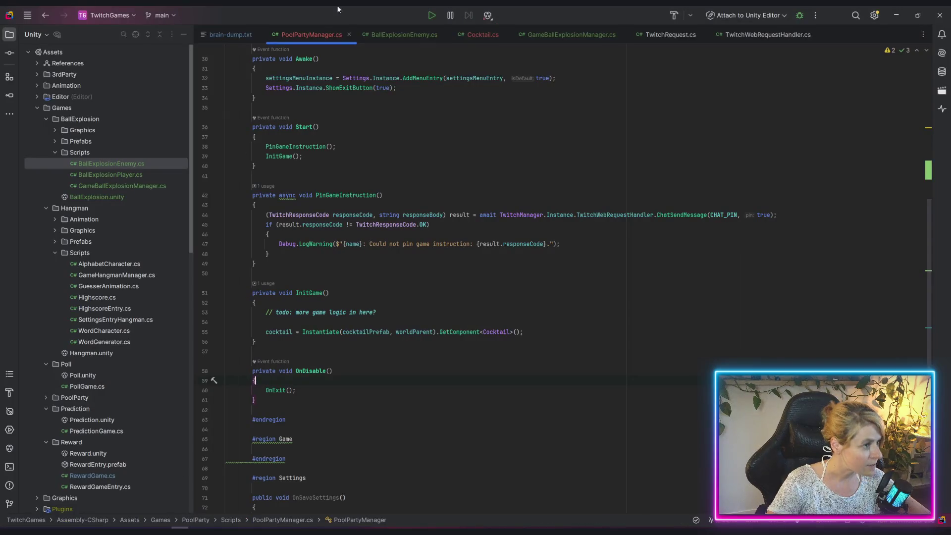
Review BallExplosionEnemy.cs's Awake, Move coroutine and OnCollisionEnter2D Border check
{"action": "left_click", "coordinate": [403, 35]}
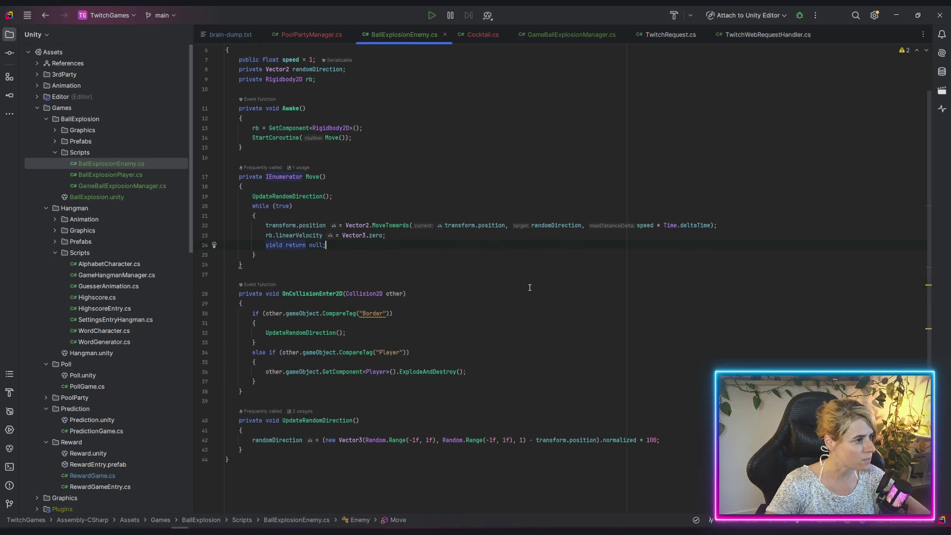
{"action": "left_click", "coordinate": [296, 176]}
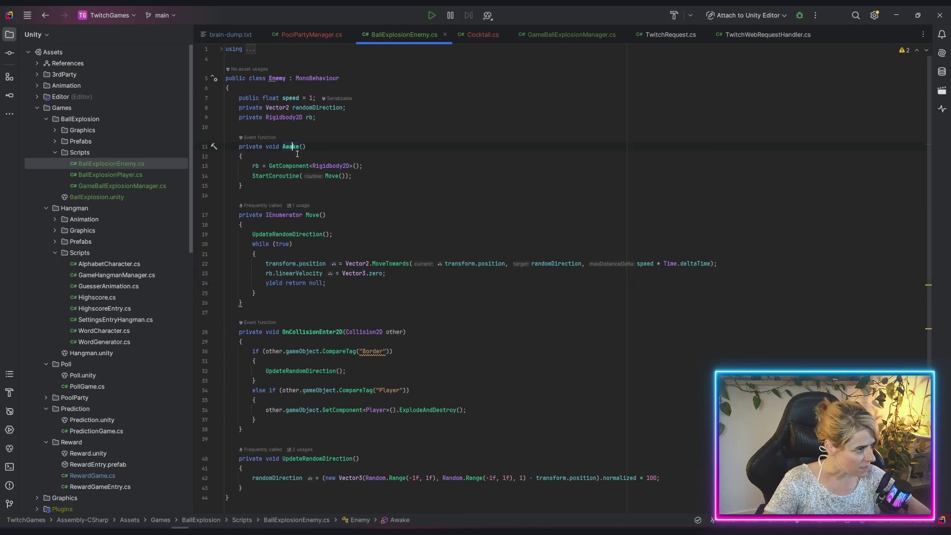
{"action": "left_click", "coordinate": [327, 215]}
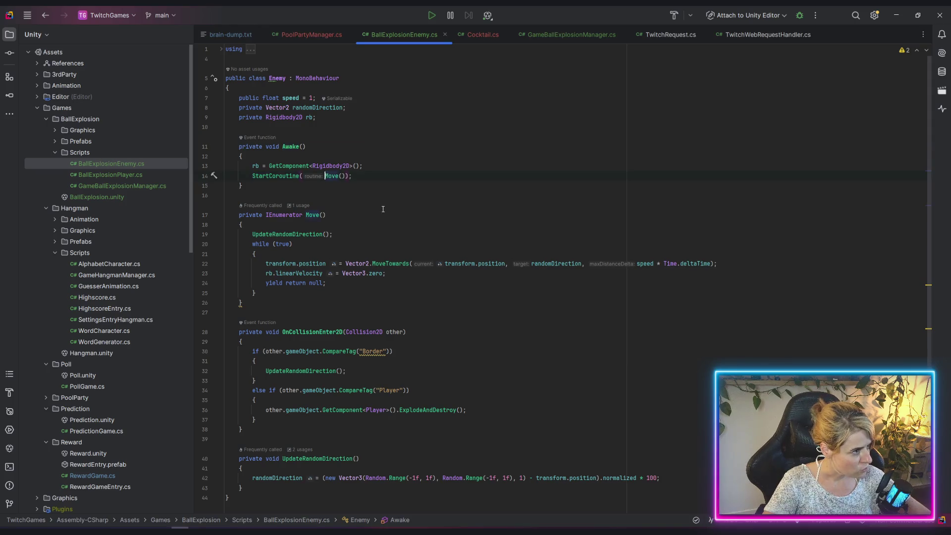
{"action": "left_click_drag", "start_coordinate": [246, 243], "coordinate": [347, 295]}
{"action": "left_click", "coordinate": [361, 298]}
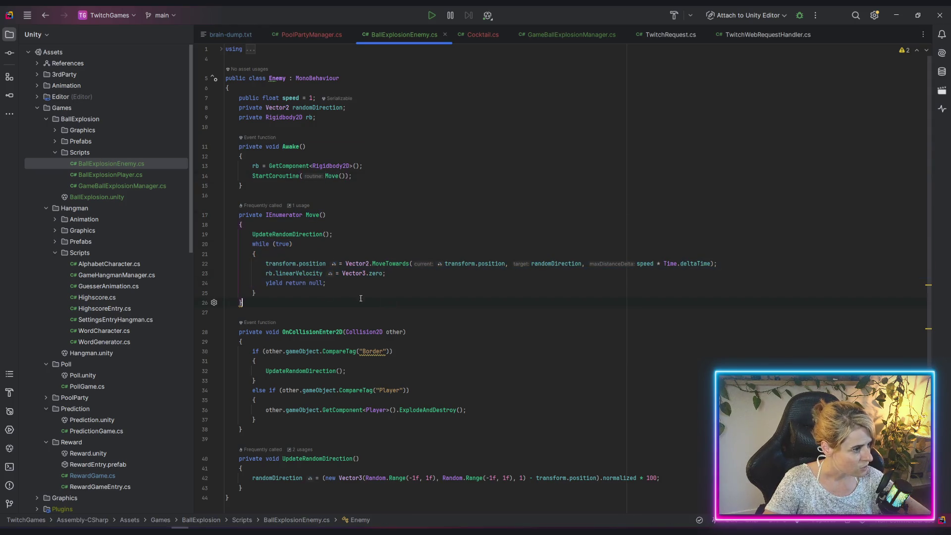
{"action": "left_click_drag", "start_coordinate": [263, 256], "coordinate": [301, 272]}
{"action": "key", "text": "Down"}
{"action": "key", "text": "Down"}
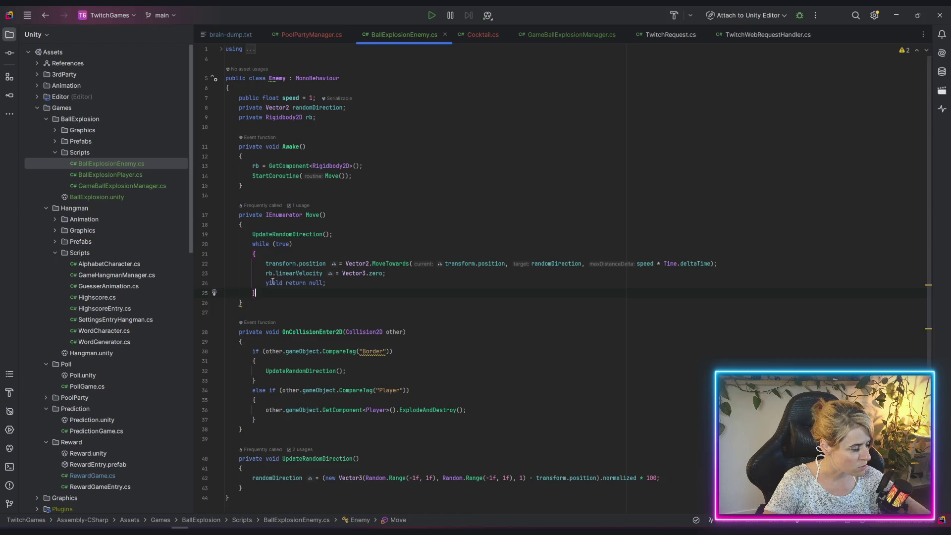
{"action": "scroll", "coordinate": [270, 282], "scroll_direction": "down", "scroll_amount": 1}
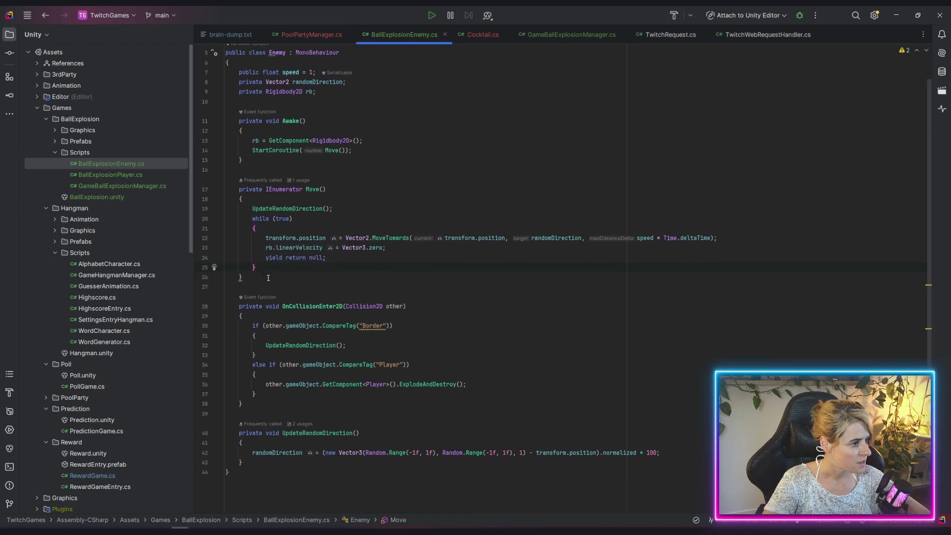
{"action": "left_click", "coordinate": [322, 302]}
{"action": "left_click_drag", "start_coordinate": [249, 318], "coordinate": [255, 351]}
{"action": "left_click", "coordinate": [257, 350]}
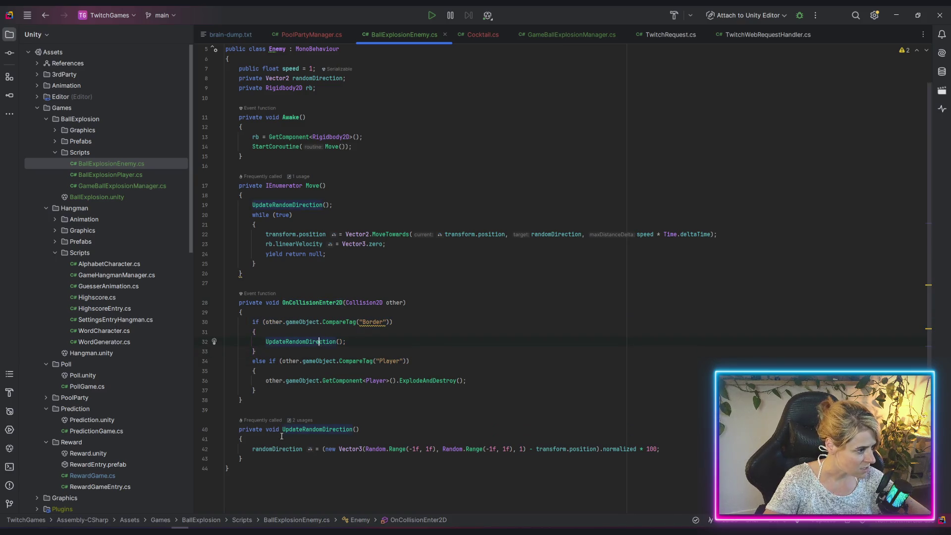
Copy the Enemy class members and open Cocktail.cs
{"action": "mouse_move", "coordinate": [242, 459]}
{"action": "left_mouse_down"}
{"action": "mouse_move", "coordinate": [218, 224]}
{"action": "mouse_move", "coordinate": [195, 117]}
{"action": "mouse_move", "coordinate": [173, 121]}
{"action": "mouse_move", "coordinate": [154, 100]}
{"action": "left_mouse_up"}
{"action": "key", "text": "ctrl+c"}
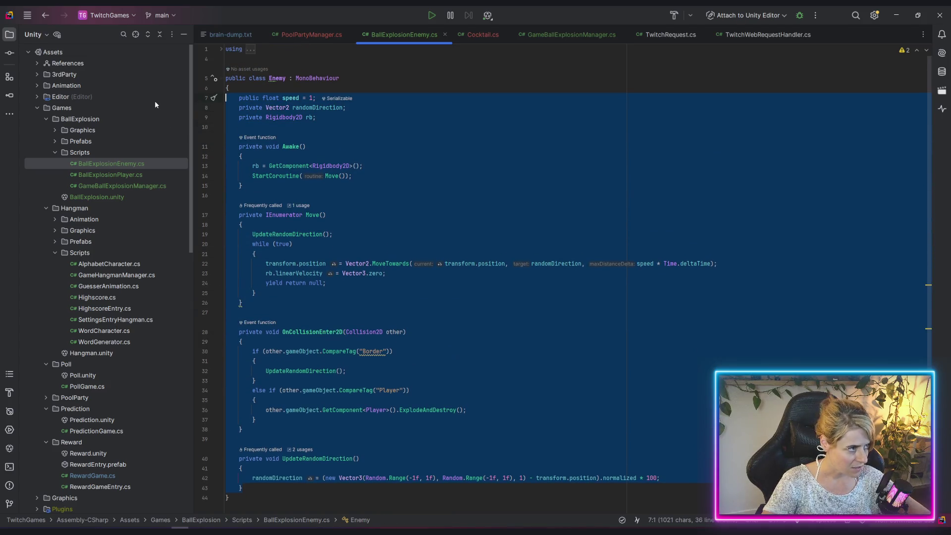
{"action": "left_click", "coordinate": [242, 224]}
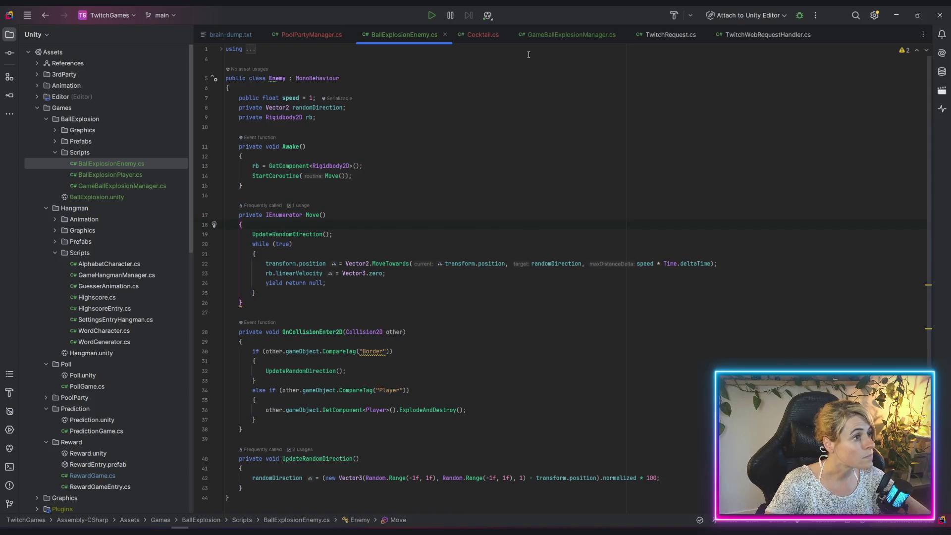
{"action": "left_click", "coordinate": [474, 36]}
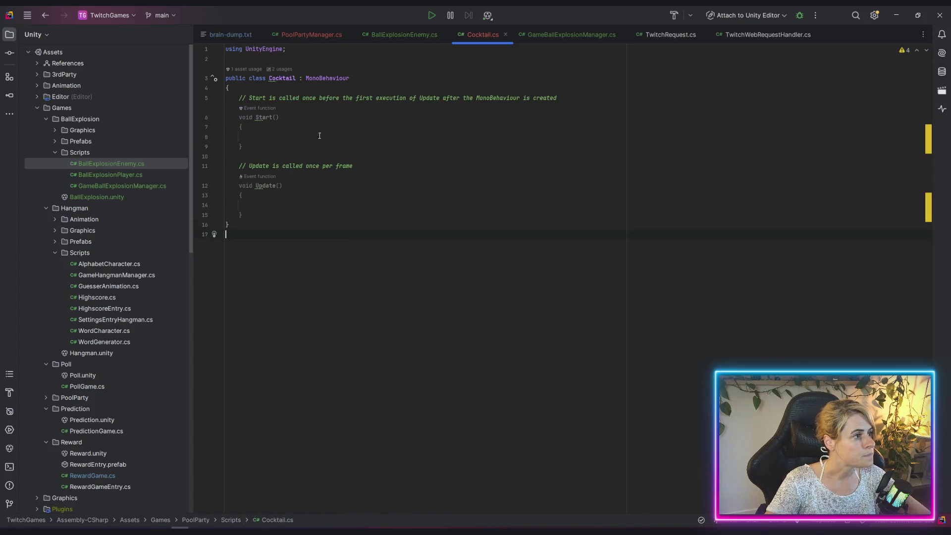
Replace Cocktail.cs's Start and Update template methods with the copied enemy code
{"action": "mouse_move", "coordinate": [238, 97]}
{"action": "left_mouse_down"}
{"action": "mouse_move", "coordinate": [255, 166]}
{"action": "mouse_move", "coordinate": [279, 210]}
{"action": "left_mouse_up"}
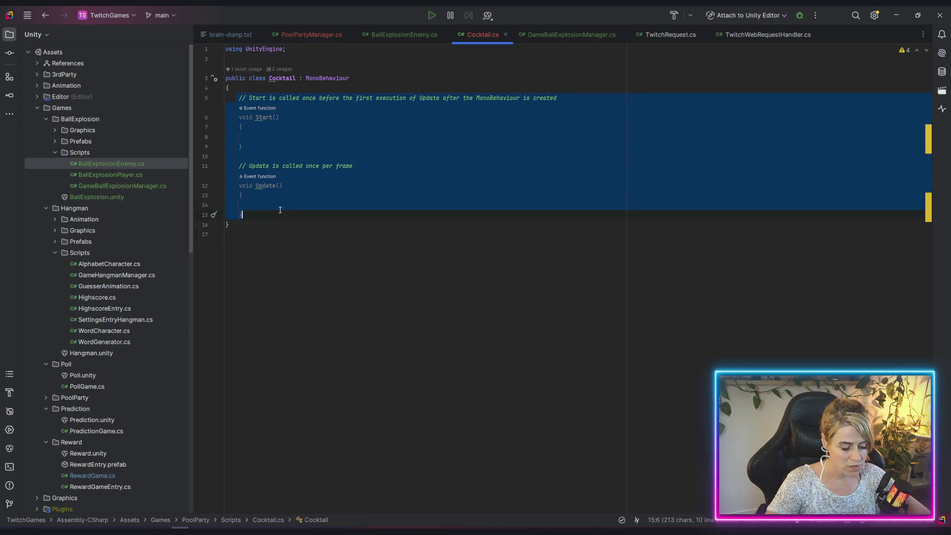
{"action": "key", "text": "ctrl+v"}
{"action": "left_click", "coordinate": [282, 215]}
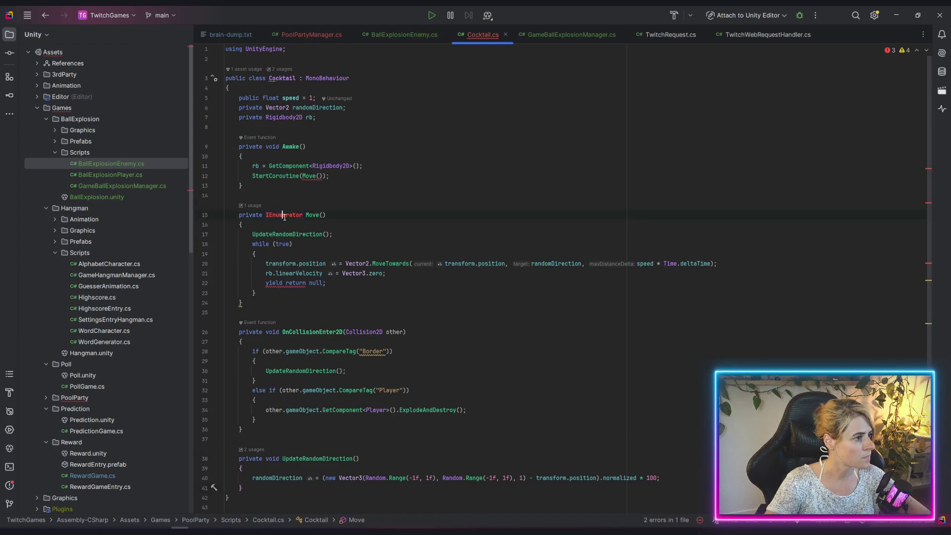
Rename PoolPartyManager.cs's namespace from BallExplosion to PoolParty and copy the header lines
{"action": "left_click", "coordinate": [312, 34]}
{"action": "scroll", "coordinate": [240, 80], "scroll_direction": "up", "scroll_amount": 10}
{"action": "left_click_drag", "start_coordinate": [240, 80], "coordinate": [340, 60]}
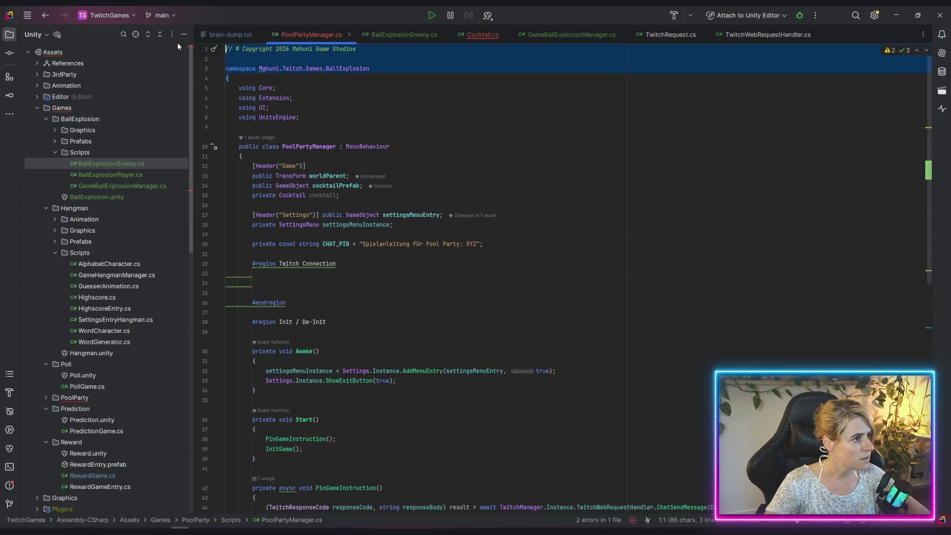
{"action": "key", "text": "F2"}
{"action": "double_click", "coordinate": [346, 69]}
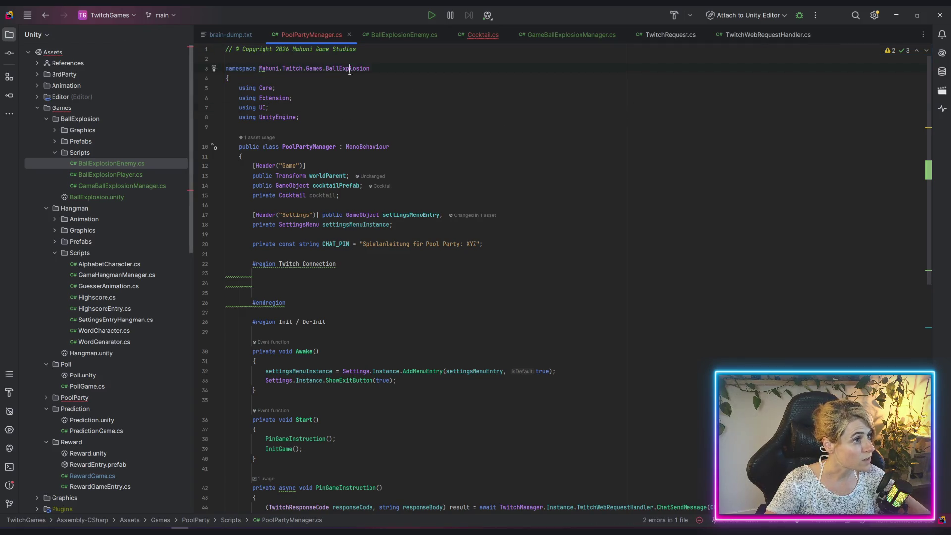
{"action": "type", "text": "PoolParty"}
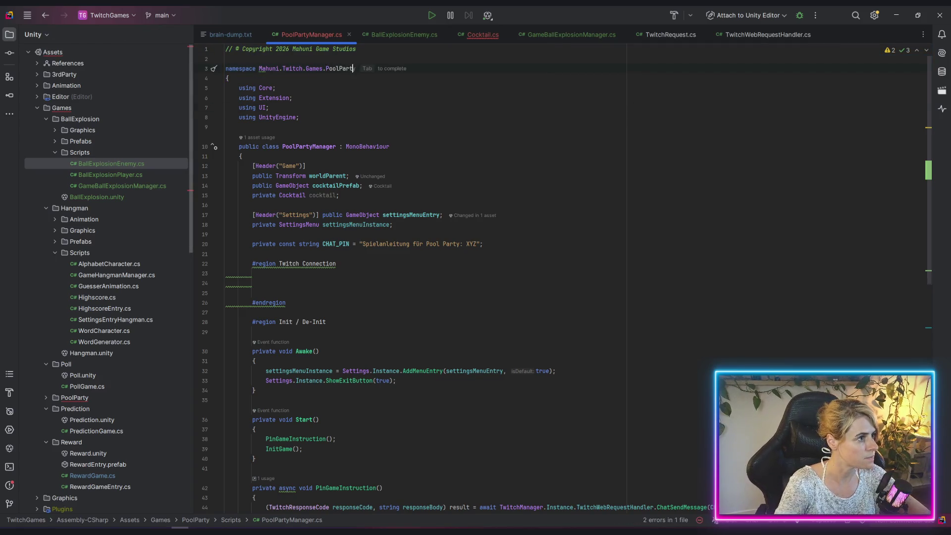
{"action": "left_click_drag", "start_coordinate": [251, 72], "coordinate": [250, 58]}
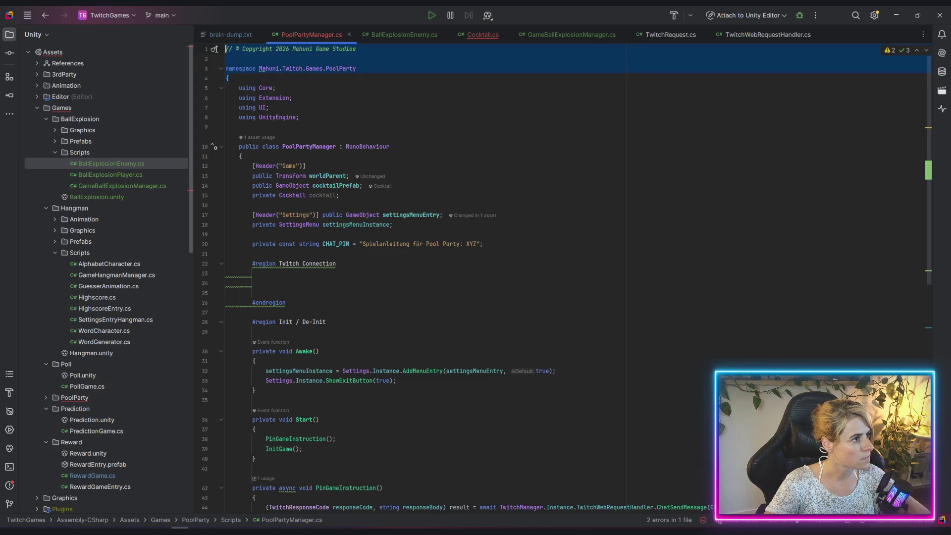
Paste the PoolParty namespace header atop Cocktail.cs and add the closing brace at the end
{"action": "left_click", "coordinate": [478, 35]}
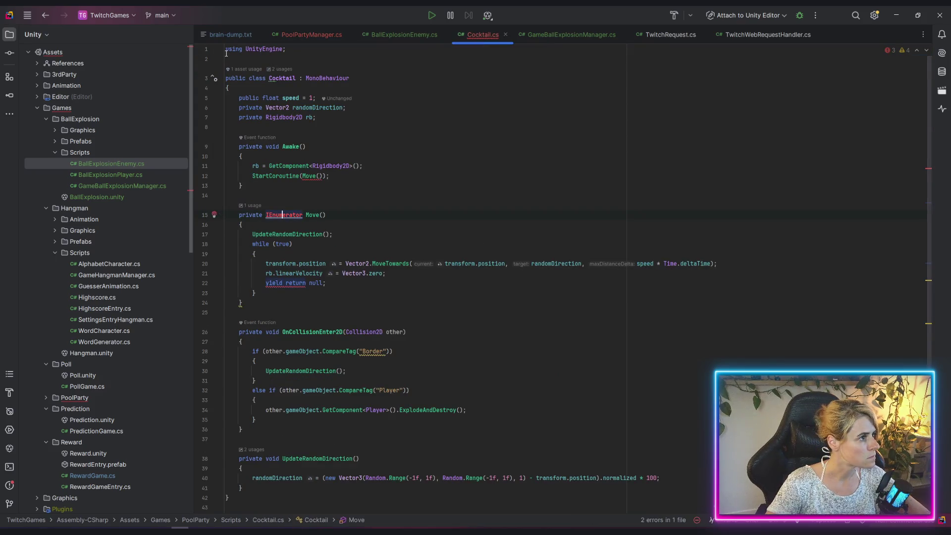
{"action": "scroll", "coordinate": [226, 53], "scroll_direction": "up", "scroll_amount": 2}
{"action": "type", "text": "// © Copyright 2026 Mahuni Game Studios  namespace Mahuni.Twitch.Games.PoolParty {"}
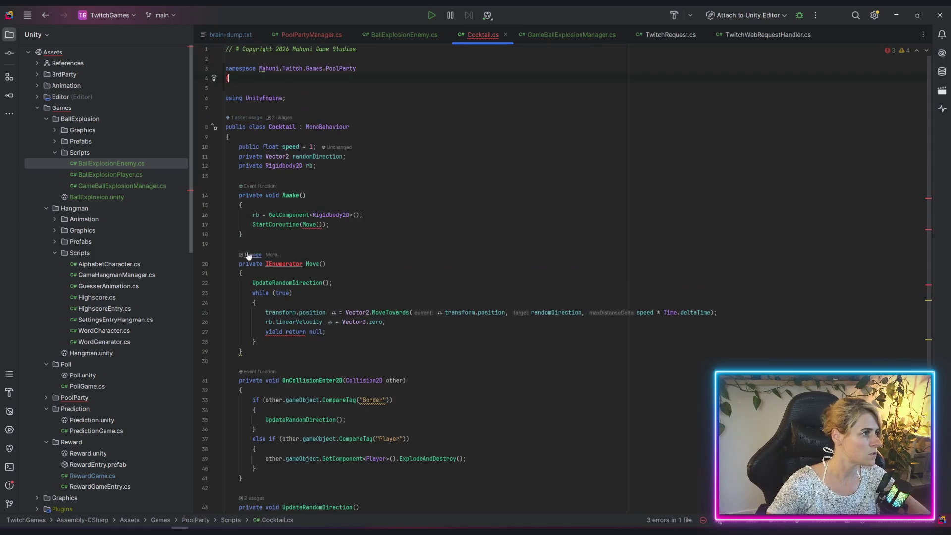
{"action": "scroll", "coordinate": [257, 478], "scroll_direction": "down", "scroll_amount": 3}
{"action": "left_click", "coordinate": [267, 464]}
{"action": "type", "text": "}"}
{"action": "scroll", "coordinate": [296, 266], "scroll_direction": "up", "scroll_amount": 3}
Import System.Collections to resolve IEnumerator, then select the Border tag name
{"action": "left_click", "coordinate": [296, 266]}
{"action": "key", "text": "alt+Return"}
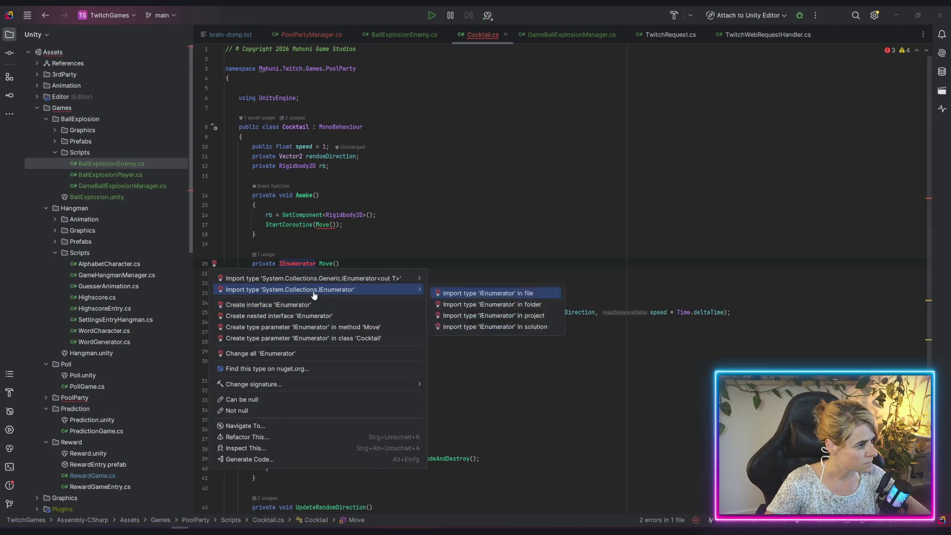
{"action": "left_click", "coordinate": [314, 293]}
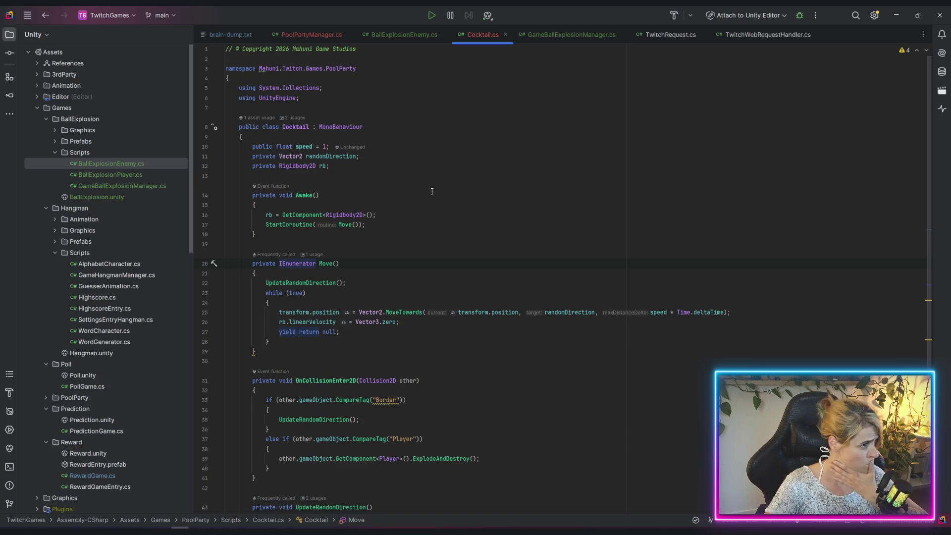
{"action": "scroll", "coordinate": [440, 214], "scroll_direction": "down", "scroll_amount": 5}
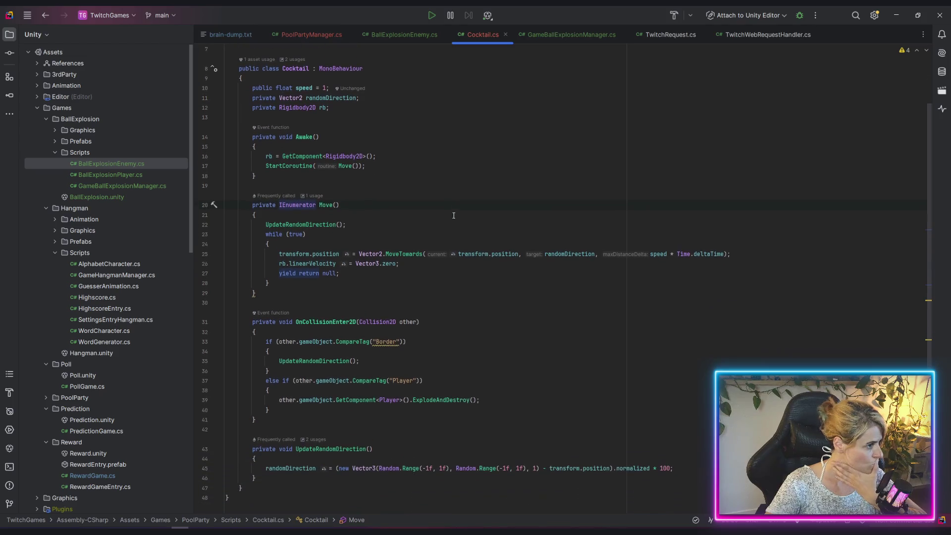
{"action": "left_click", "coordinate": [445, 318]}
{"action": "double_click", "coordinate": [387, 303]}
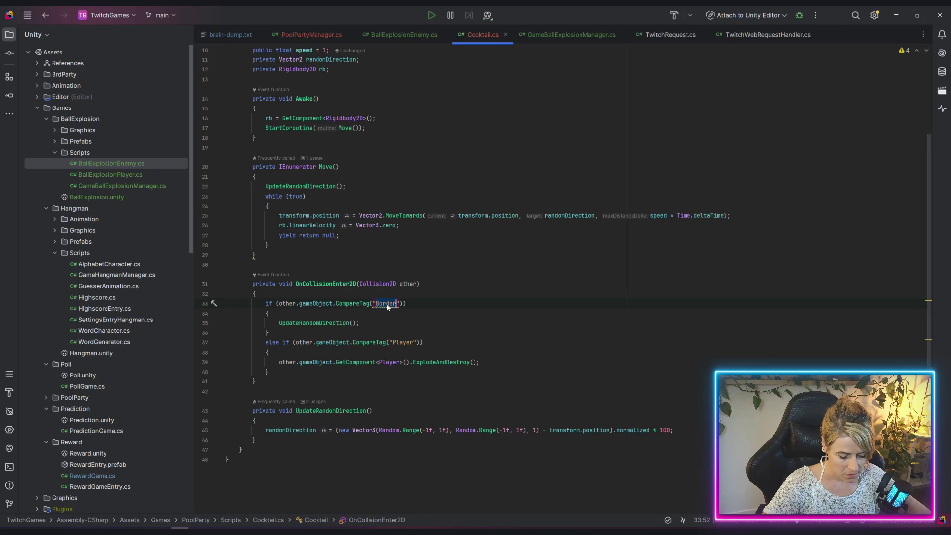
Change the collision tag to PoolWall and open a /* comment before the Player branch
{"action": "type", "text": "PoolWall"}
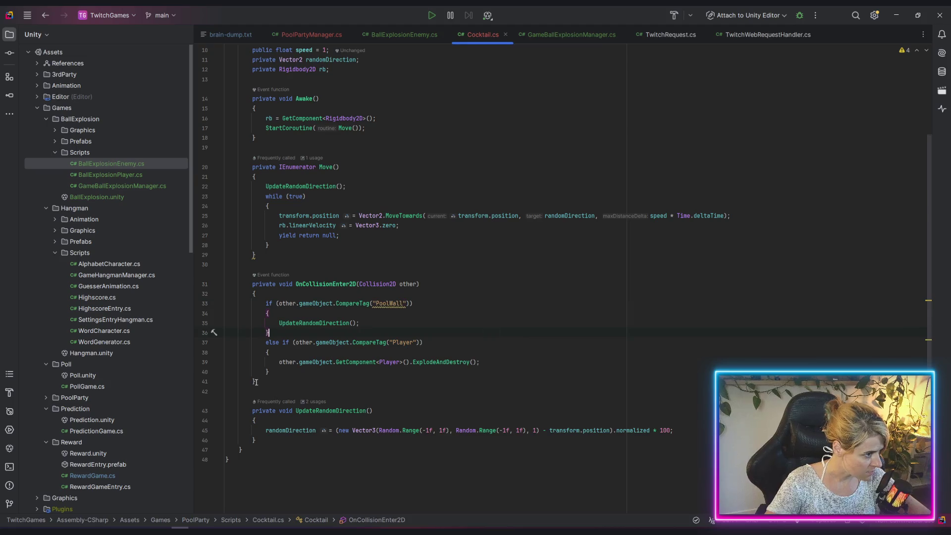
{"action": "left_click", "coordinate": [265, 342]}
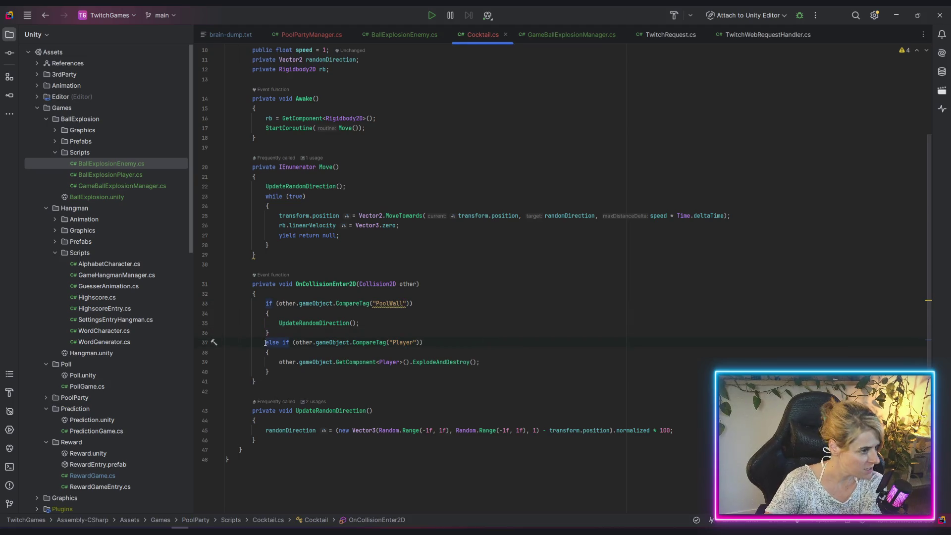
{"action": "type", "text": "/*"}
{"action": "left_click", "coordinate": [289, 371]}
{"action": "type", "text": "*/"}
{"action": "key", "text": "BackSpace"}
{"action": "key", "text": "BackSpace"}
{"action": "key", "text": "BackSpace"}
{"action": "type", "text": "o"}
Close the */ comment after the Player branch and return to Unity
{"action": "left_click", "coordinate": [445, 381]}
{"action": "type", "text": "*/"}
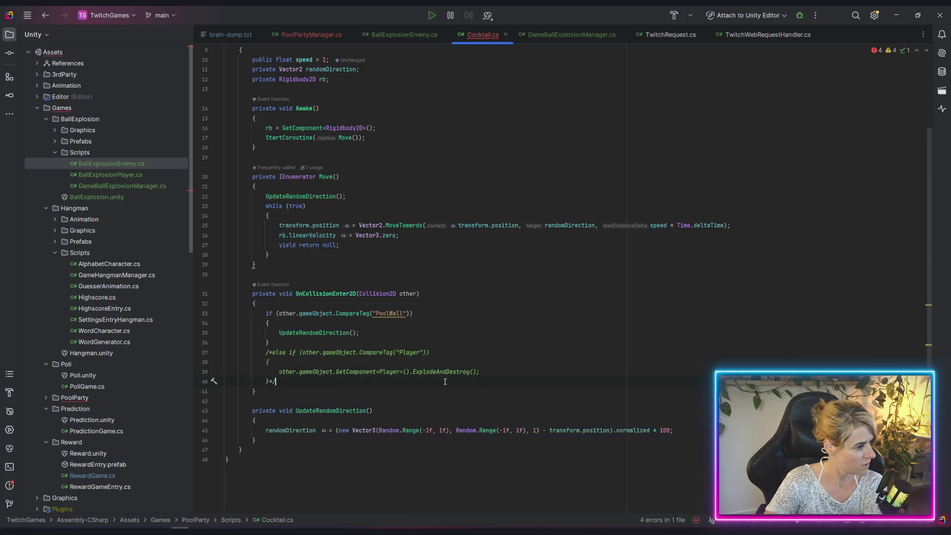
{"action": "key", "text": "Up"}
{"action": "key", "text": "Up"}
{"action": "key", "text": "Up"}
{"action": "key", "text": "End"}
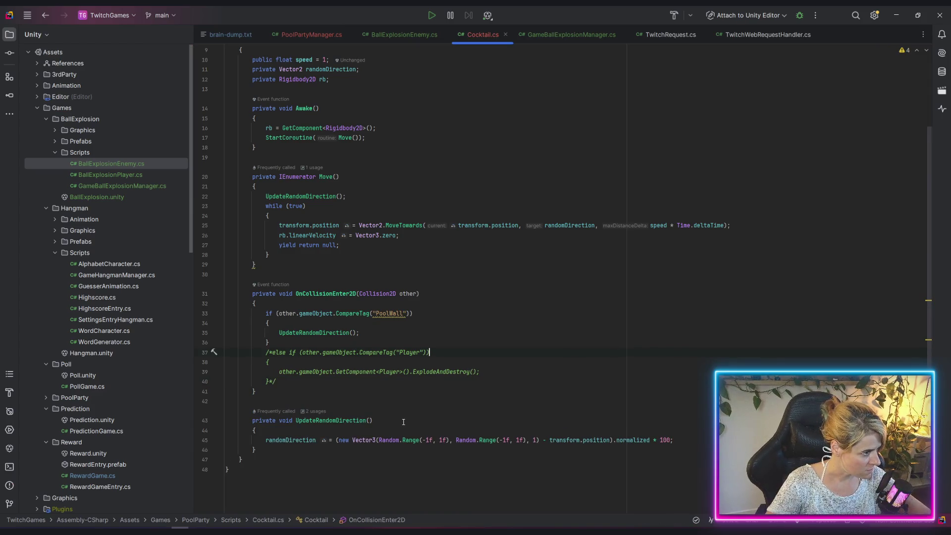
{"action": "key", "text": "Up"}
{"action": "scroll", "coordinate": [437, 305], "scroll_direction": "up", "scroll_amount": 3}
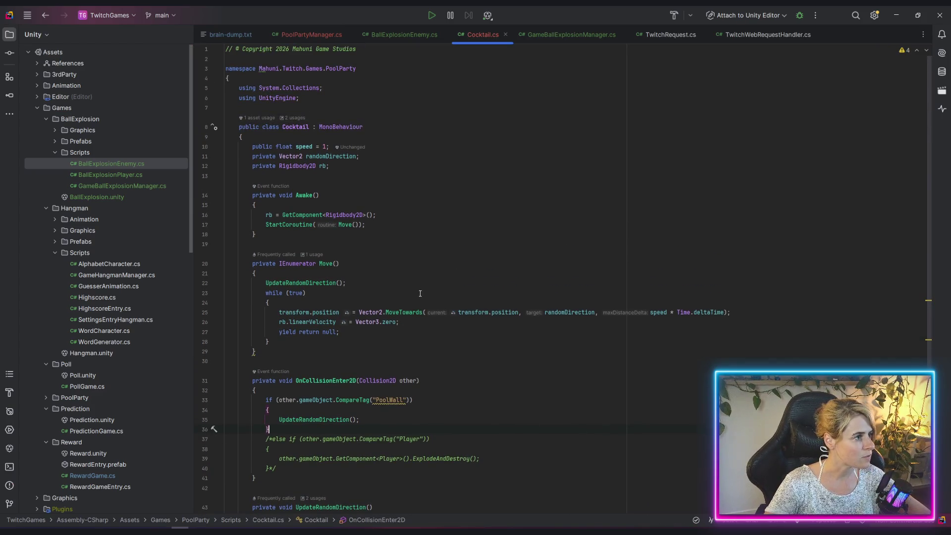
{"action": "left_click", "coordinate": [896, 15]}
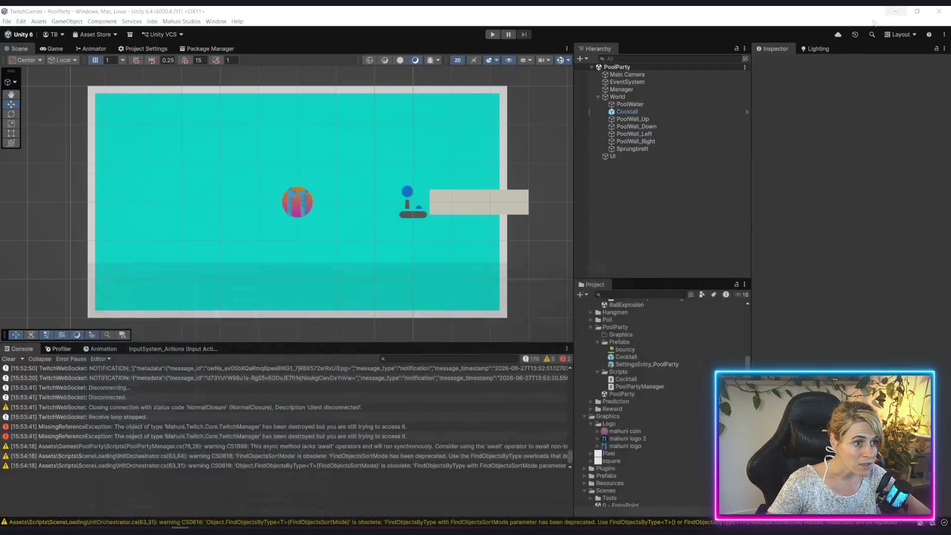
Select the Cocktail object and switch to the Scale tool
{"action": "left_click", "coordinate": [627, 112]}
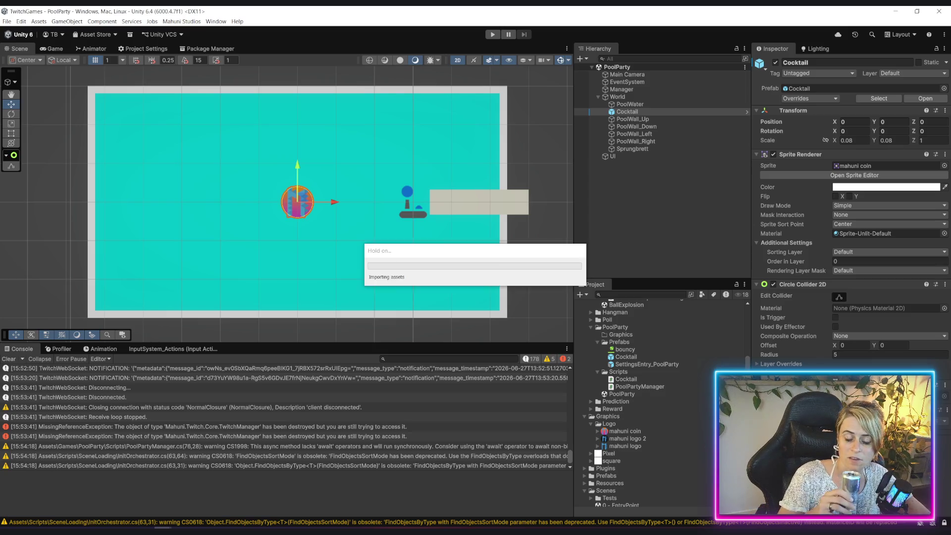
{"action": "key", "text": "r"}
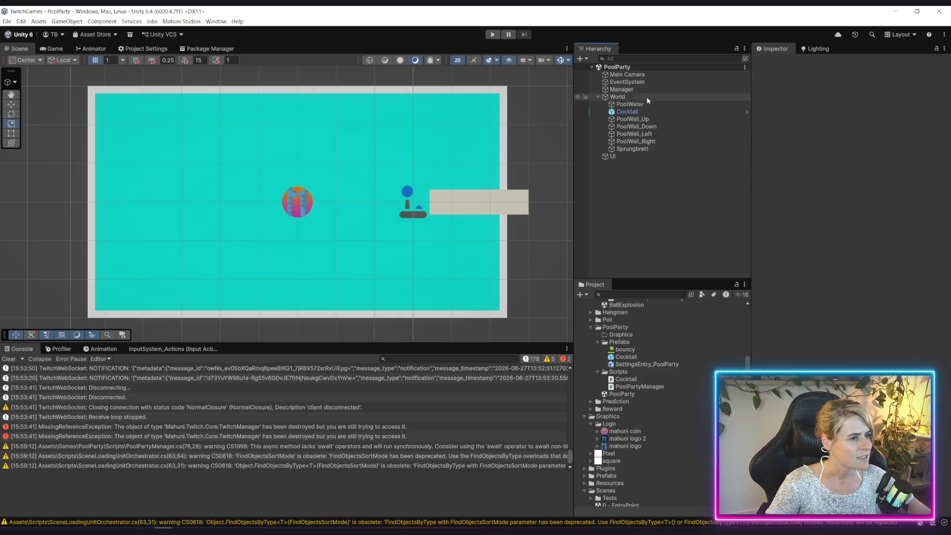
In the Cocktail prefab, move Rigidbody 2D above the Cocktail script and save
{"action": "left_click", "coordinate": [648, 111]}
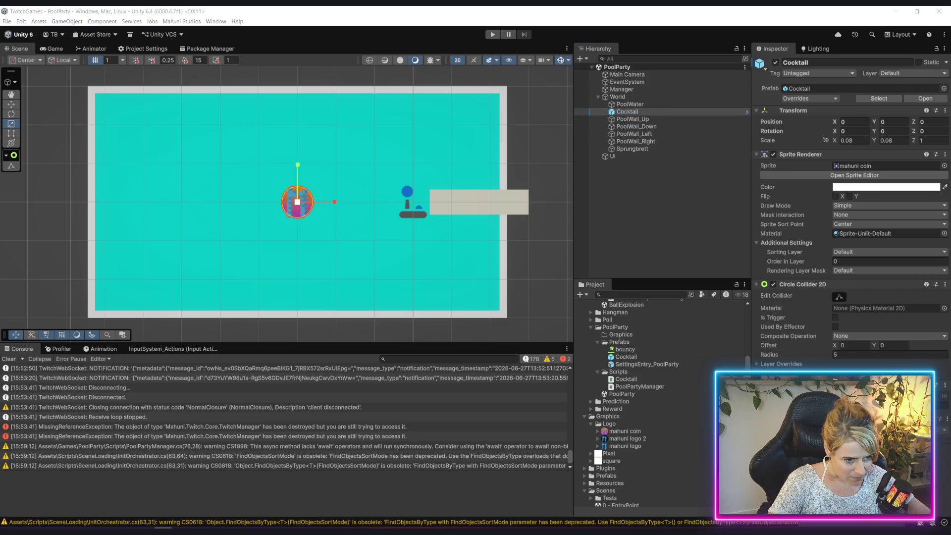
{"action": "left_click", "coordinate": [643, 198]}
{"action": "left_click", "coordinate": [627, 111]}
{"action": "left_click", "coordinate": [911, 101]}
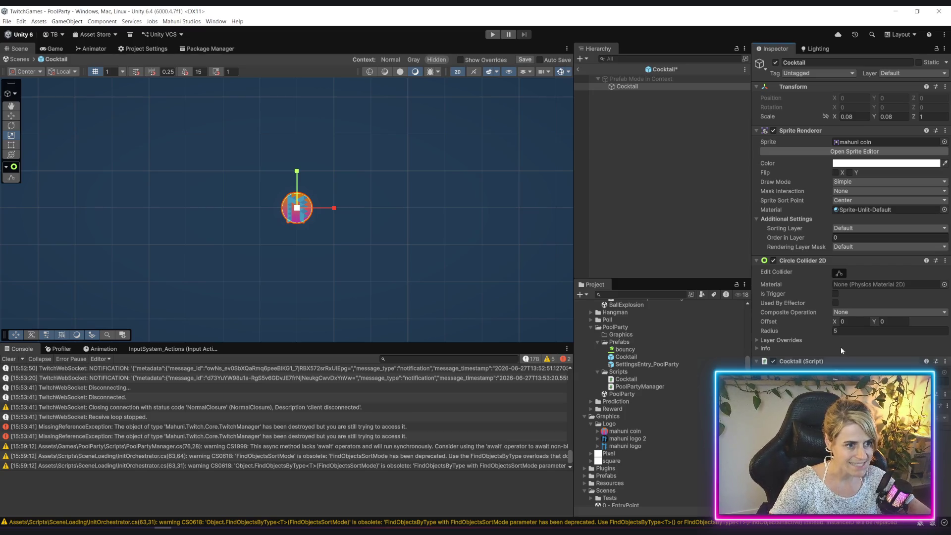
{"action": "left_click", "coordinate": [946, 394]}
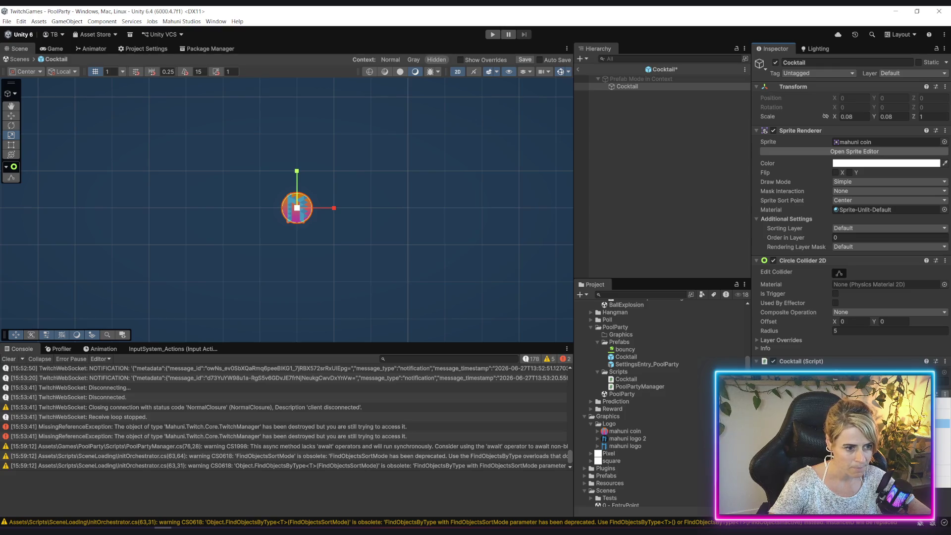
{"action": "left_click", "coordinate": [891, 423]}
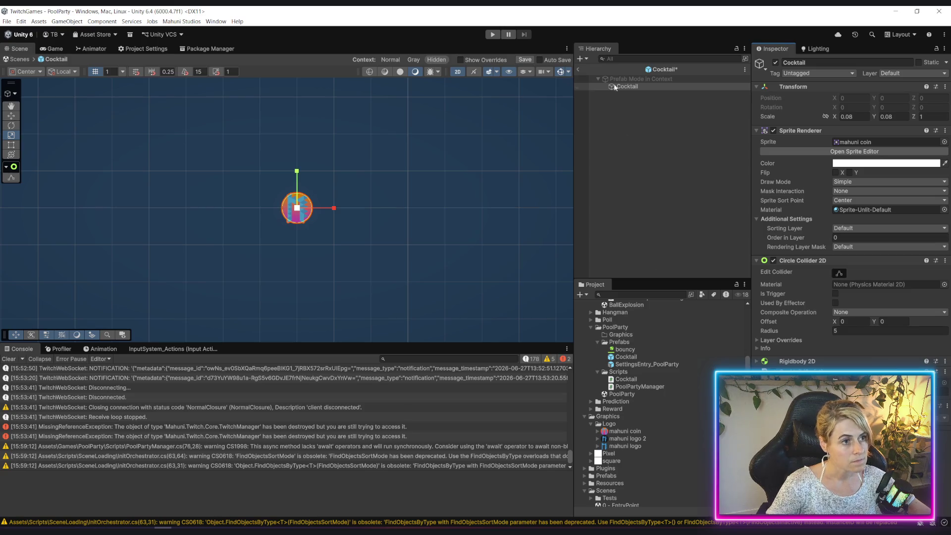
{"action": "key", "text": "ctrl+s"}
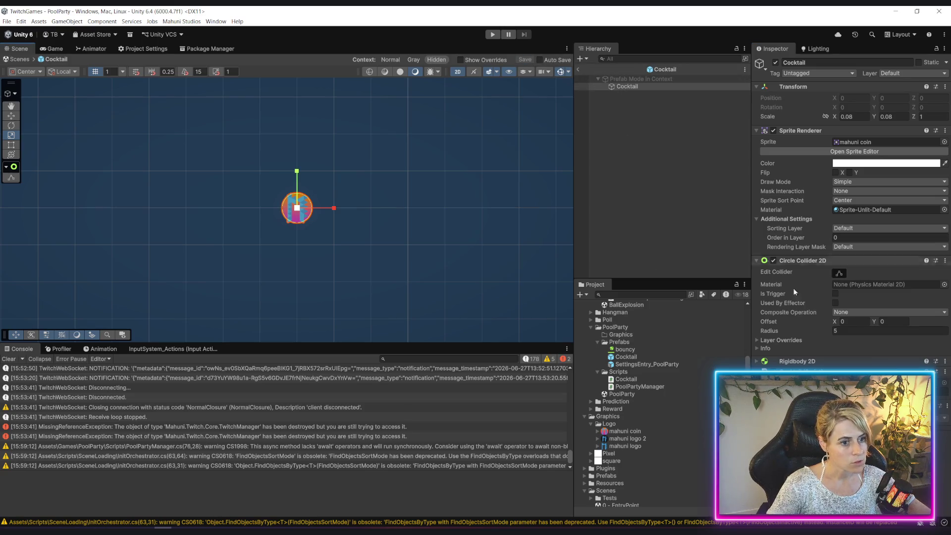
Return to the PoolParty scene, clear the Console, and select Manager
{"action": "left_click", "coordinate": [579, 69]}
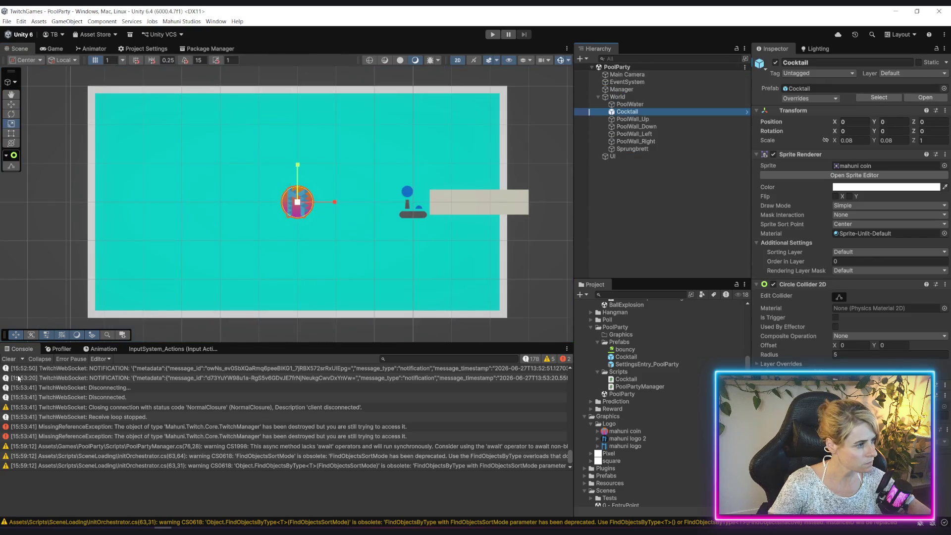
{"action": "left_click", "coordinate": [10, 360]}
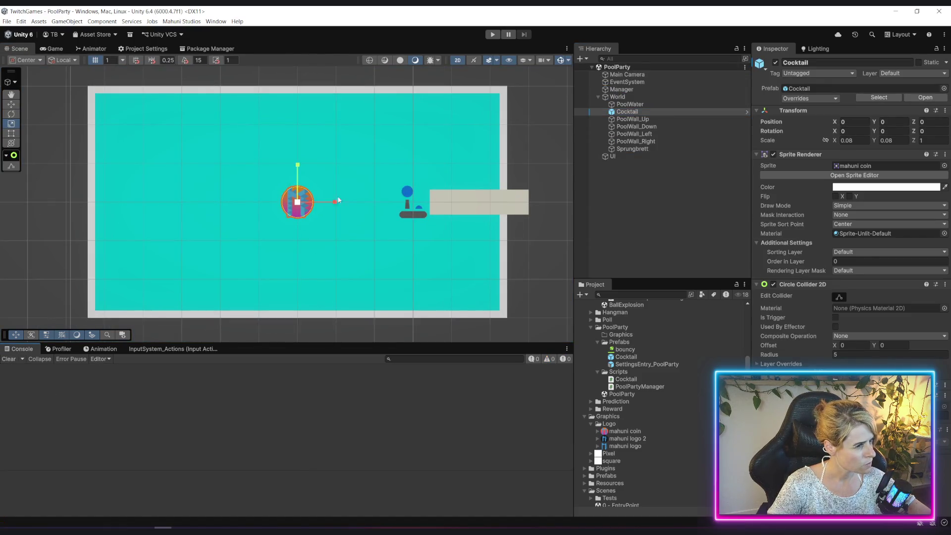
{"action": "left_click", "coordinate": [631, 90]}
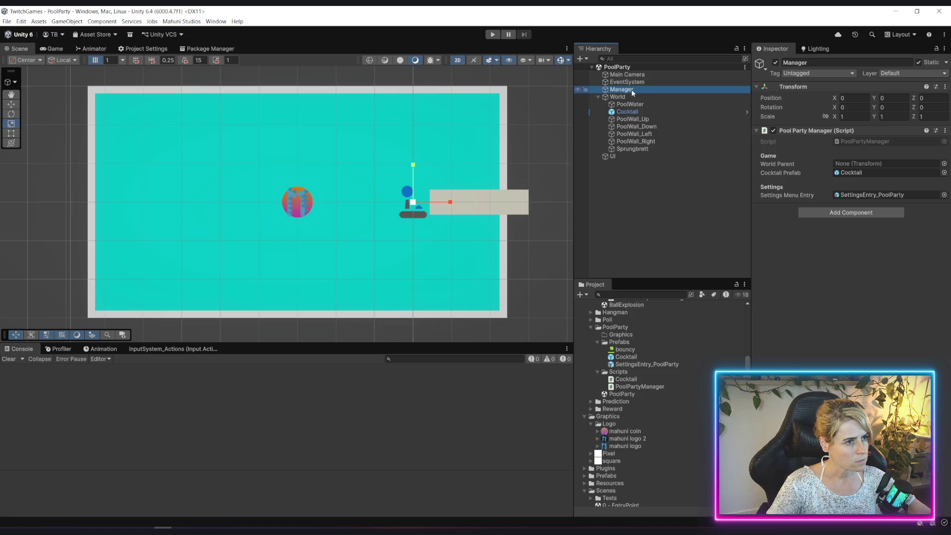
Deselect the Manager object and bring up the Mahuni Studios custom tools menu
{"action": "left_click", "coordinate": [606, 197]}
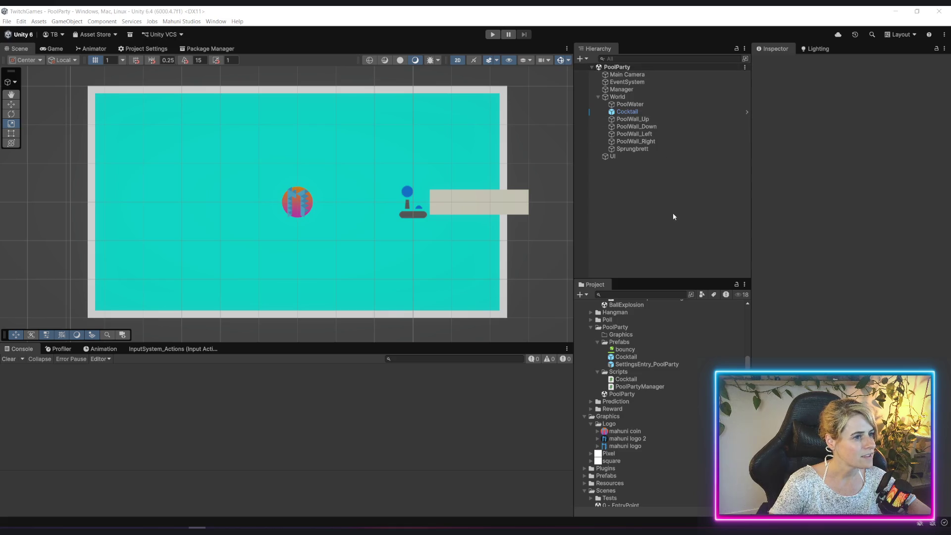
{"action": "left_click", "coordinate": [181, 21]}
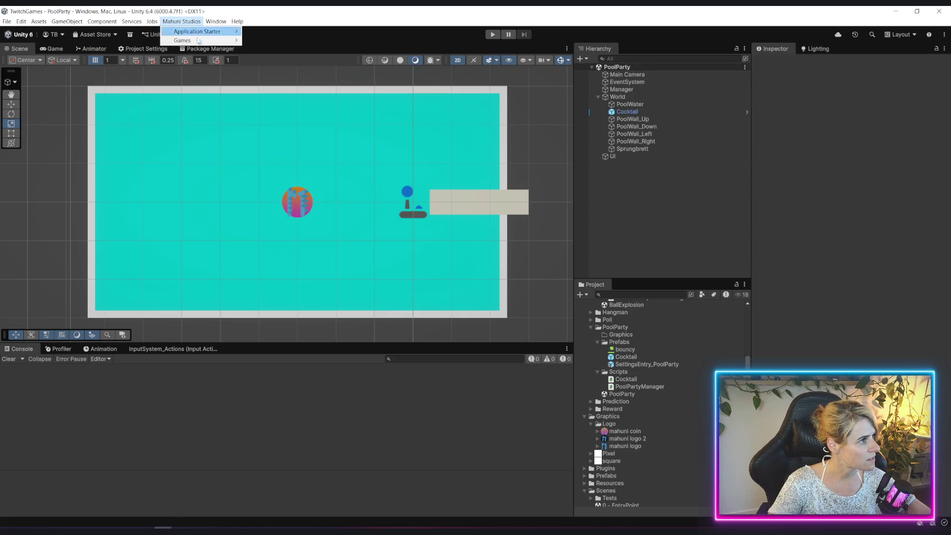
Disable the Application Starter, run a play test of the cocktail, then select PoolWall_Up
{"action": "mouse_move", "coordinate": [212, 34]}
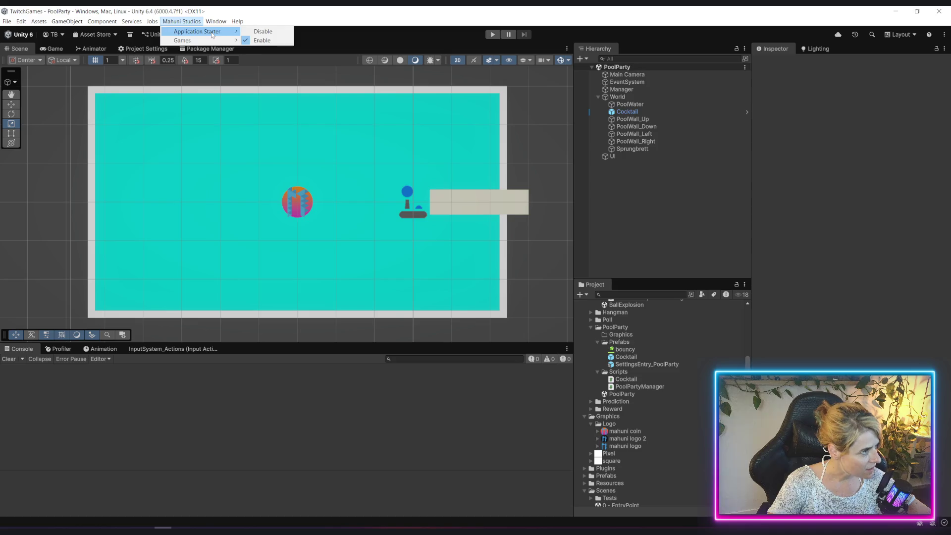
{"action": "left_click", "coordinate": [262, 31]}
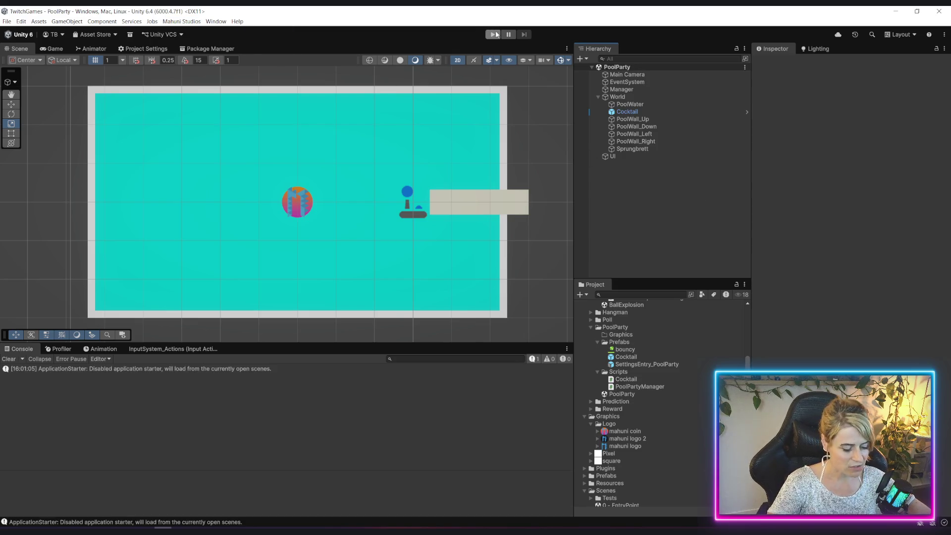
{"action": "left_click", "coordinate": [496, 34]}
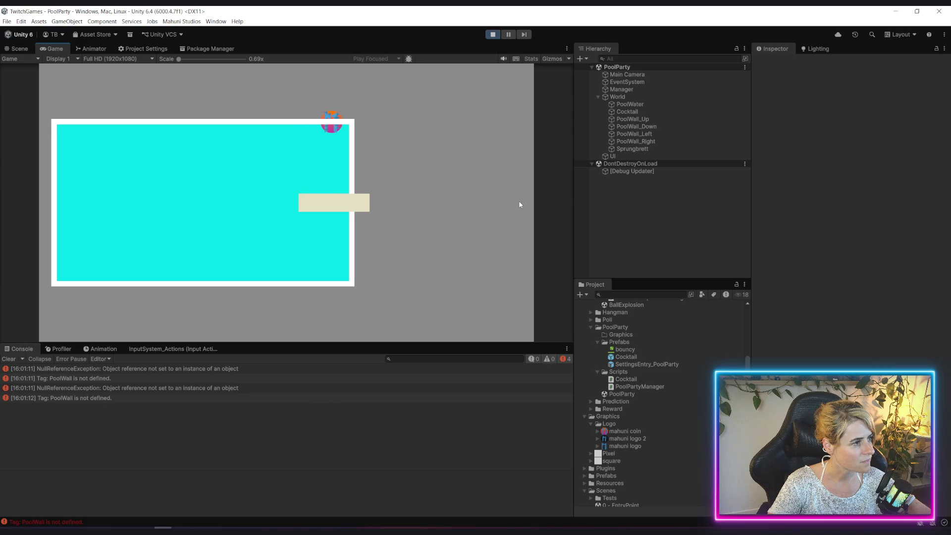
{"action": "left_click", "coordinate": [493, 34]}
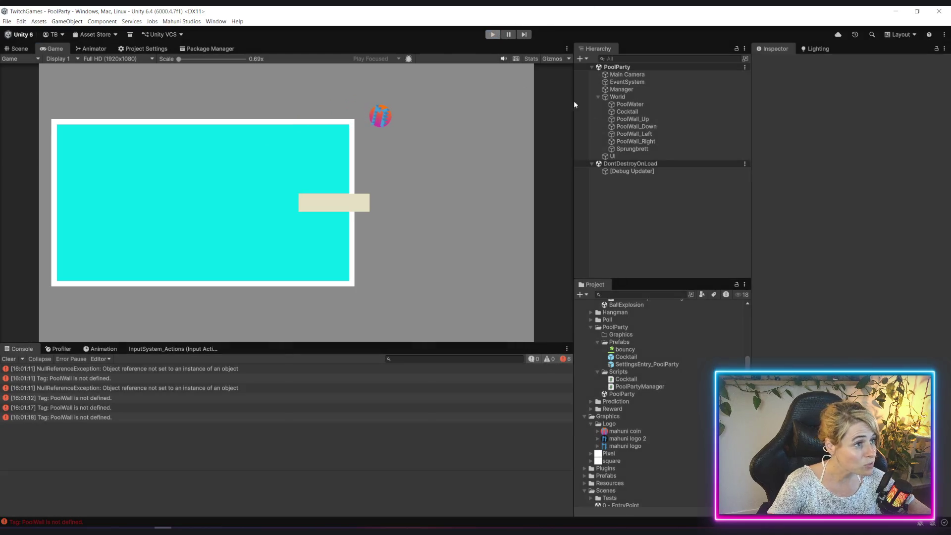
{"action": "left_click", "coordinate": [653, 119]}
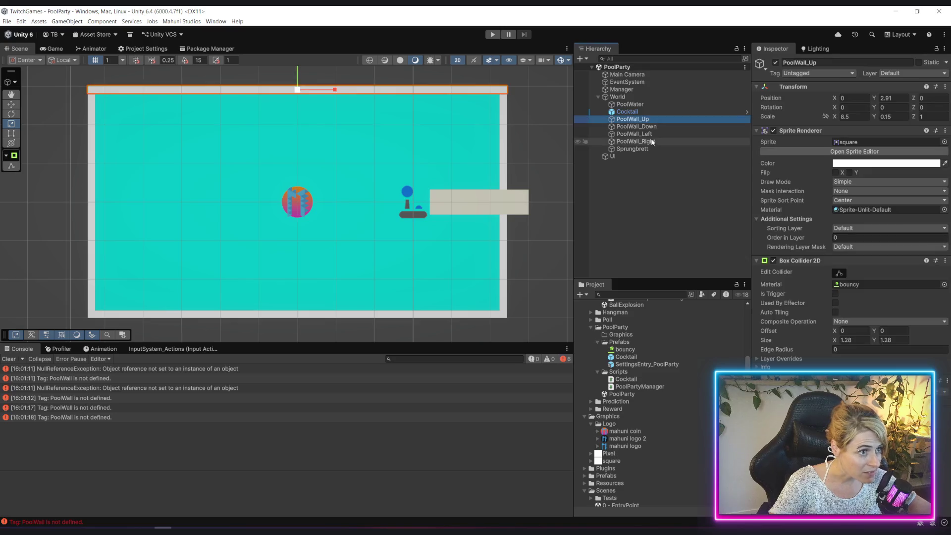
With the four pool walls selected, add a new 'PoolWall' tag in Tags and Layers
{"action": "left_click", "coordinate": [636, 142], "text": "shift"}
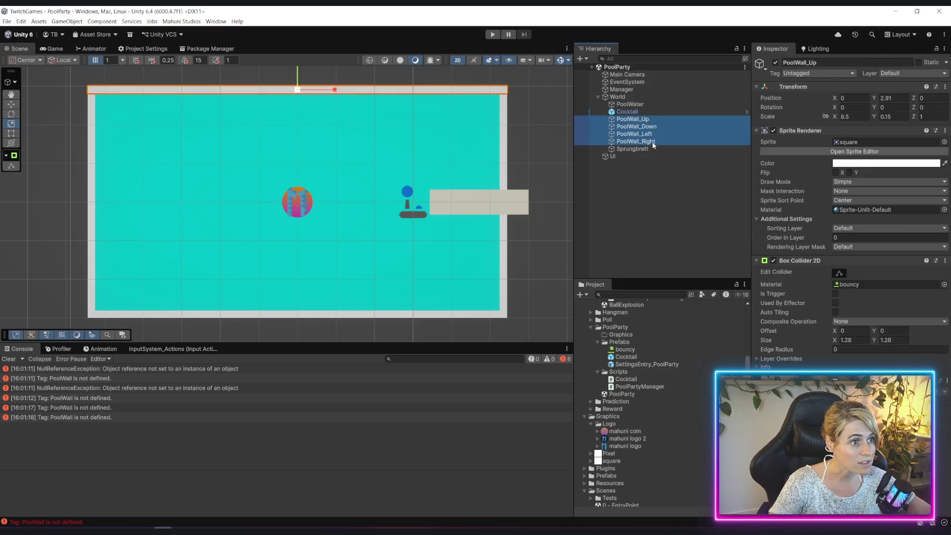
{"action": "left_click", "coordinate": [803, 74]}
{"action": "left_click", "coordinate": [830, 157]}
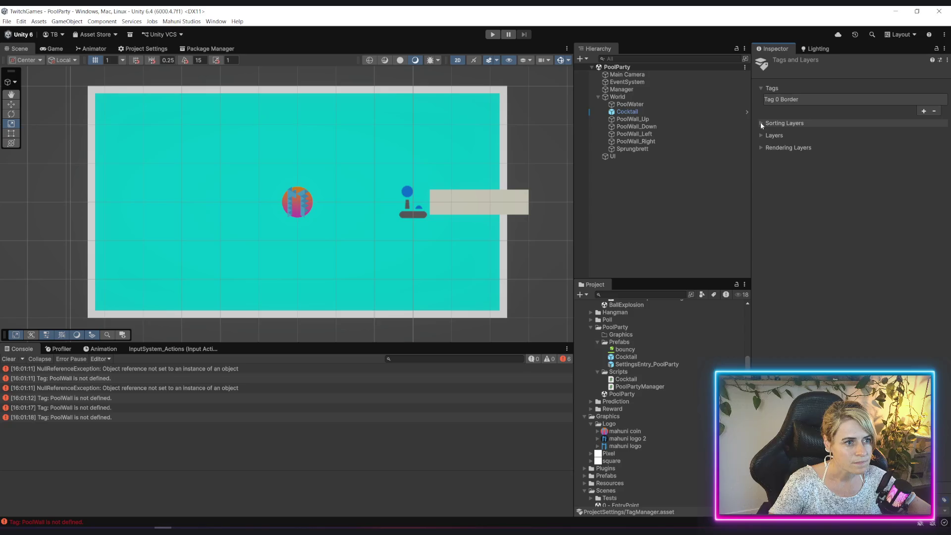
{"action": "left_click", "coordinate": [923, 111]}
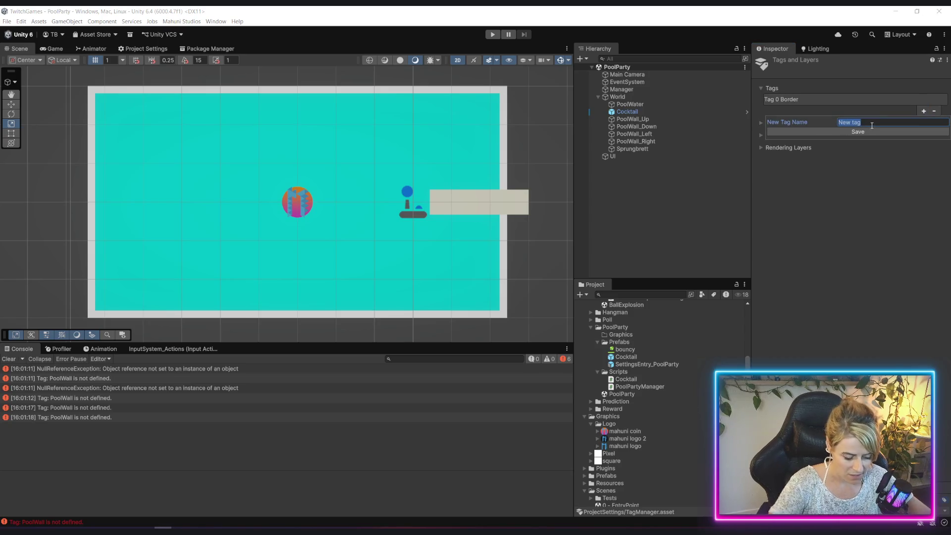
{"action": "type", "text": "PoolWall"}
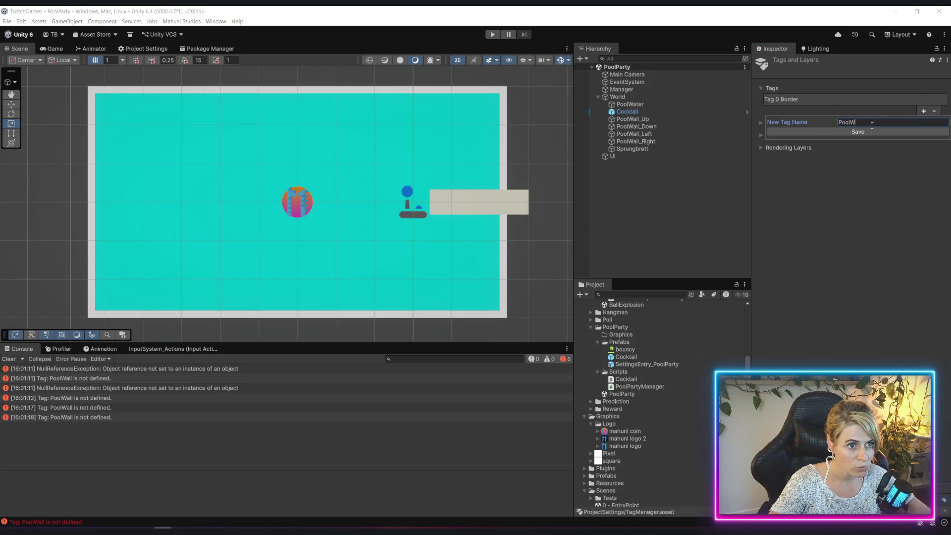
{"action": "key", "text": "Return"}
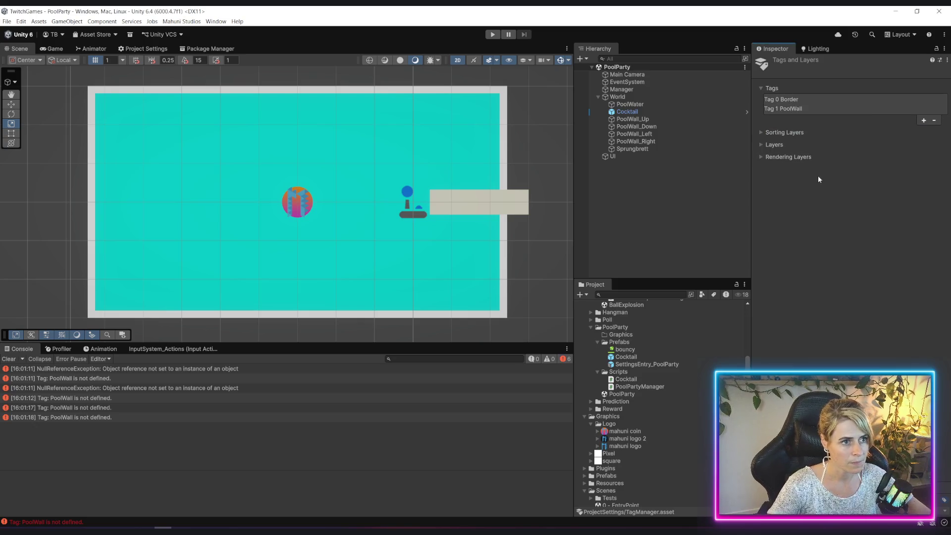
Glance at Cocktail.cs in Rider, return to Unity and clear the selection
{"action": "key", "text": "alt+Tab"}
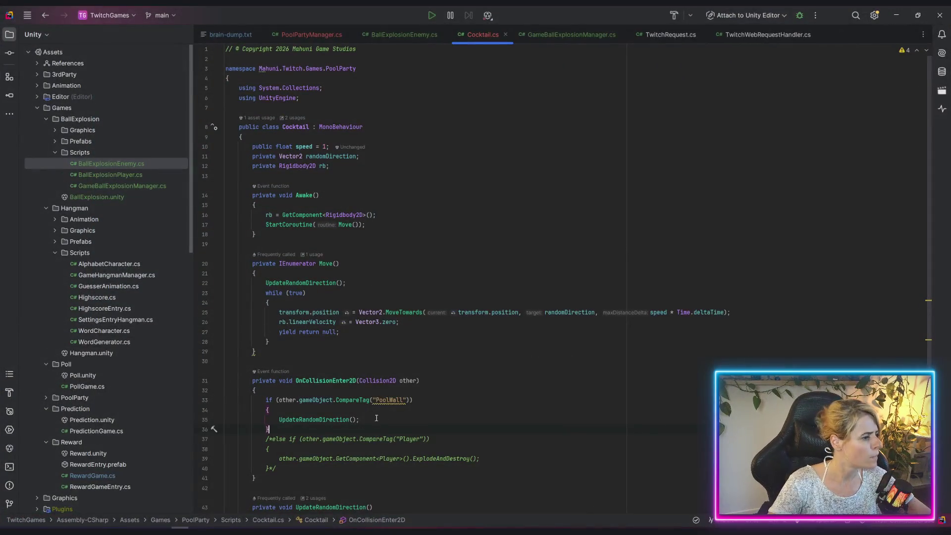
{"action": "key", "text": "alt+Tab"}
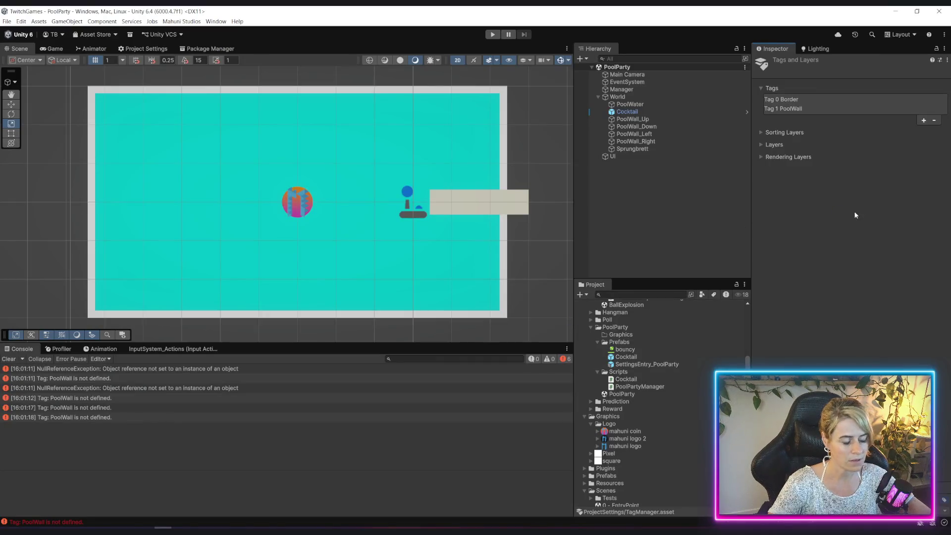
{"action": "left_click", "coordinate": [637, 203]}
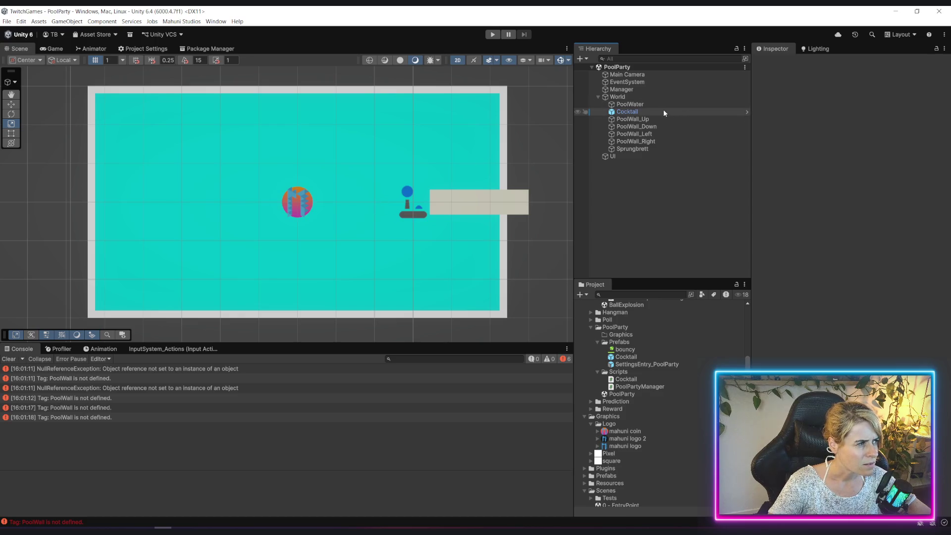
Remove the Box Collider 2D from the Sprungbrett board, save the scene, and start play mode
{"action": "left_click", "coordinate": [646, 104]}
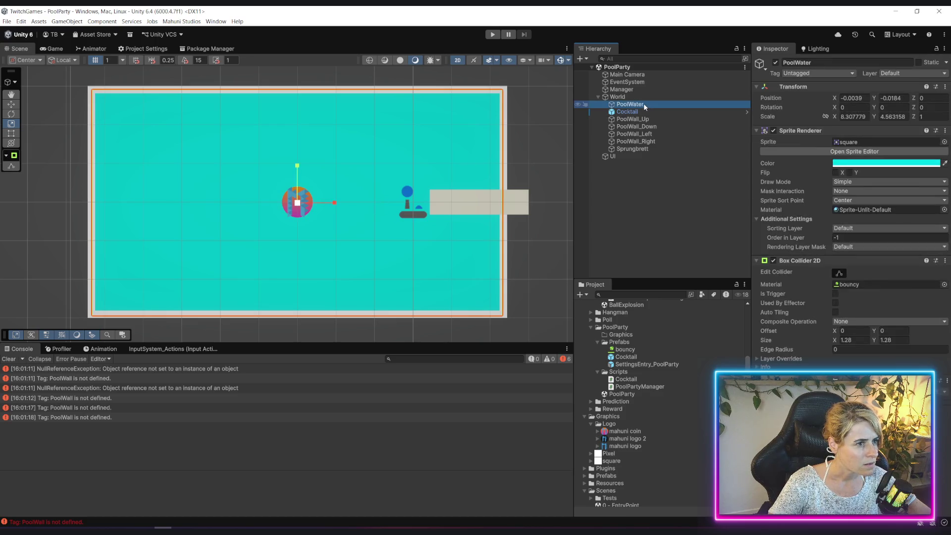
{"action": "left_click", "coordinate": [632, 149]}
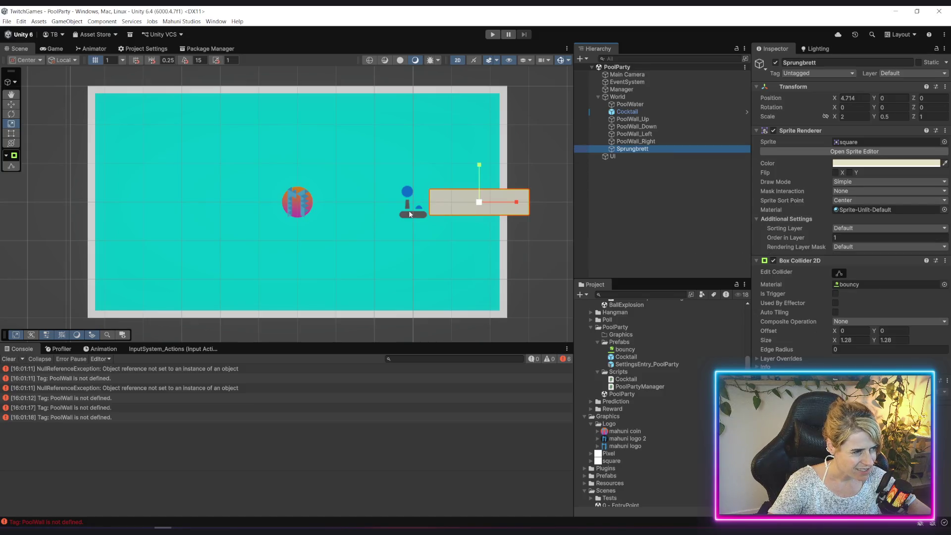
{"action": "left_click", "coordinate": [945, 264]}
{"action": "left_click", "coordinate": [945, 261]}
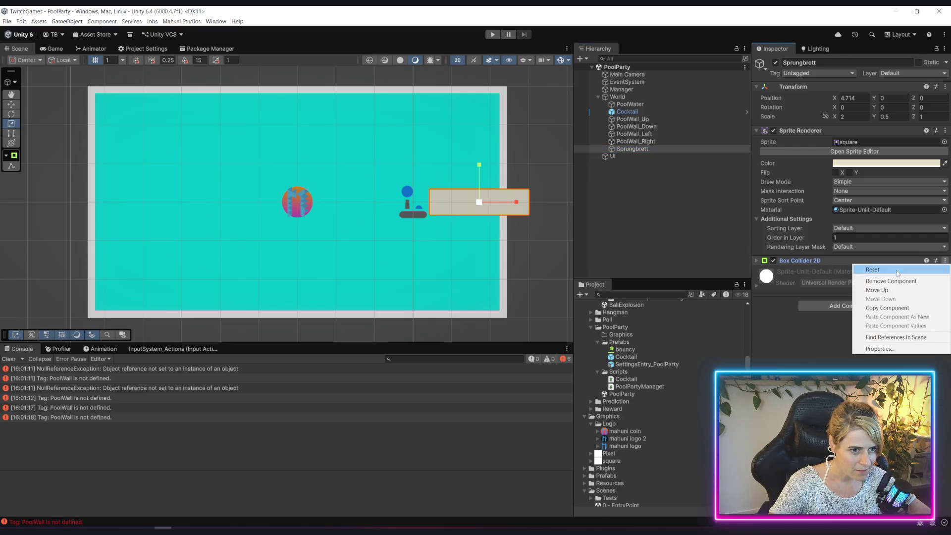
{"action": "left_click", "coordinate": [885, 279]}
{"action": "left_click", "coordinate": [600, 188]}
{"action": "key", "text": "ctrl+s"}
{"action": "left_click", "coordinate": [493, 34]}
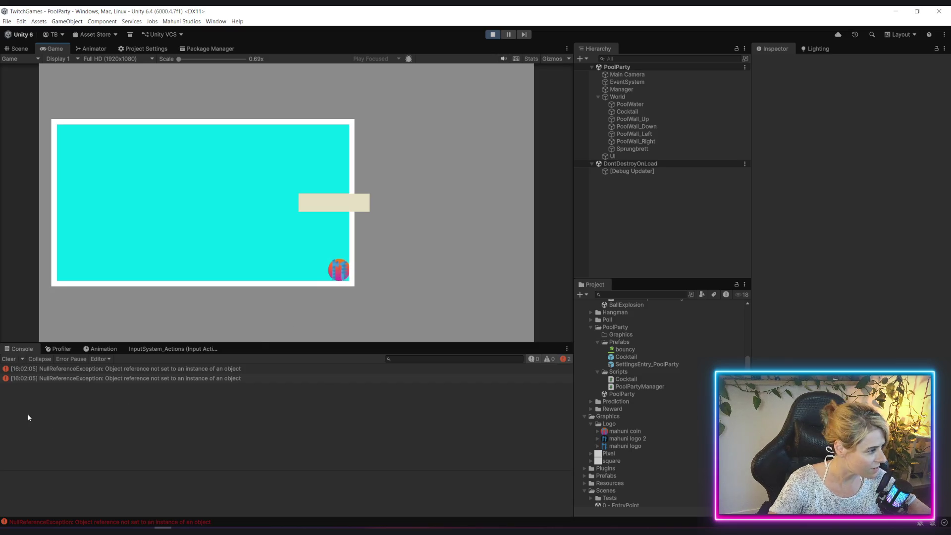
Trace the first console error to PoolPartyManager.cs line 32 in Rider, then stop play mode
{"action": "left_click", "coordinate": [91, 371]}
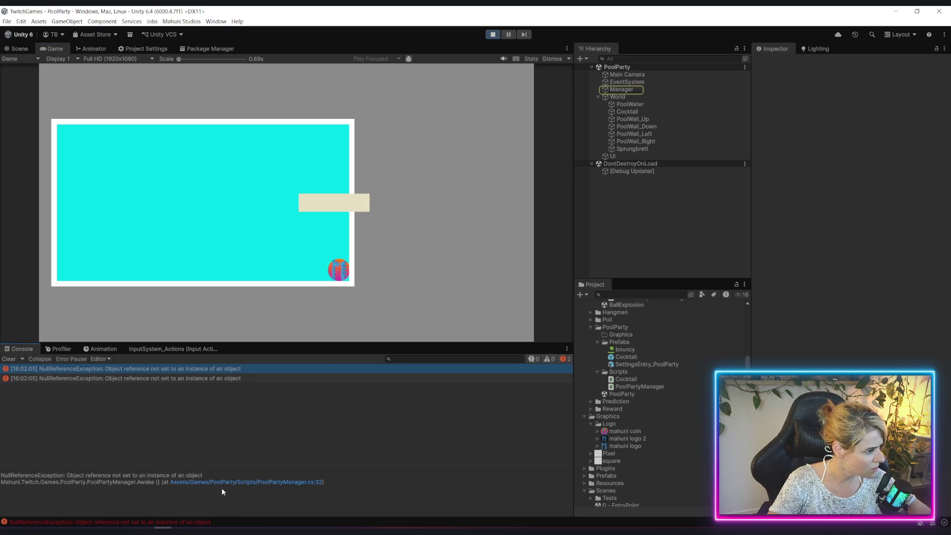
{"action": "left_click", "coordinate": [308, 482]}
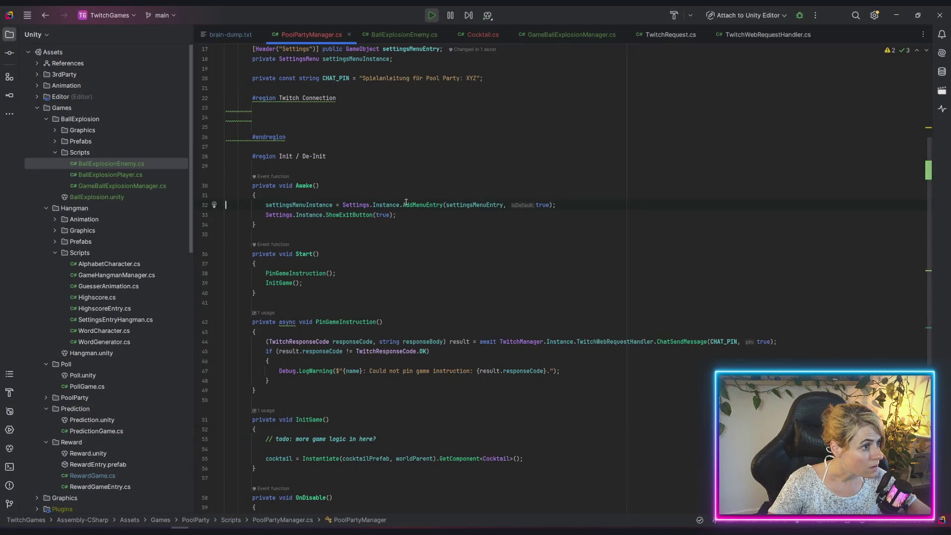
{"action": "left_click", "coordinate": [490, 242]}
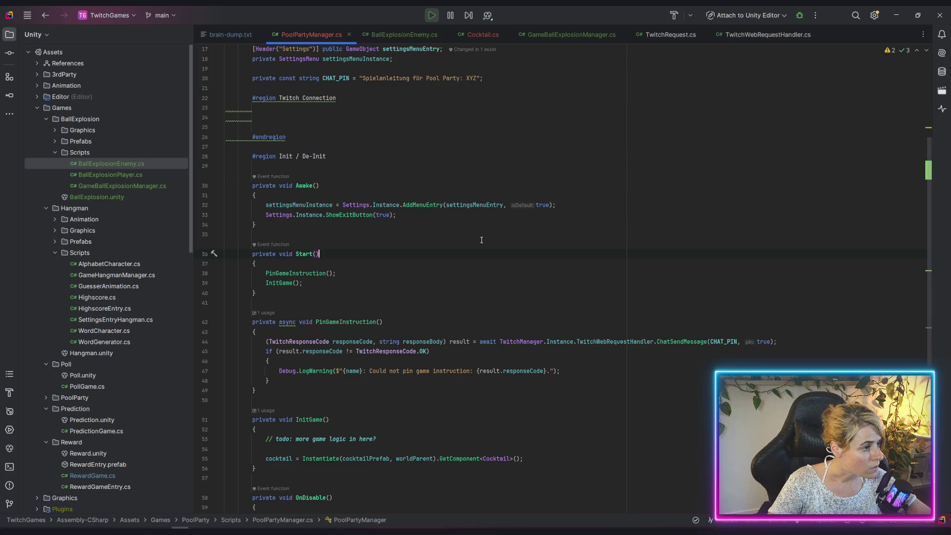
{"action": "key", "text": "alt+Tab"}
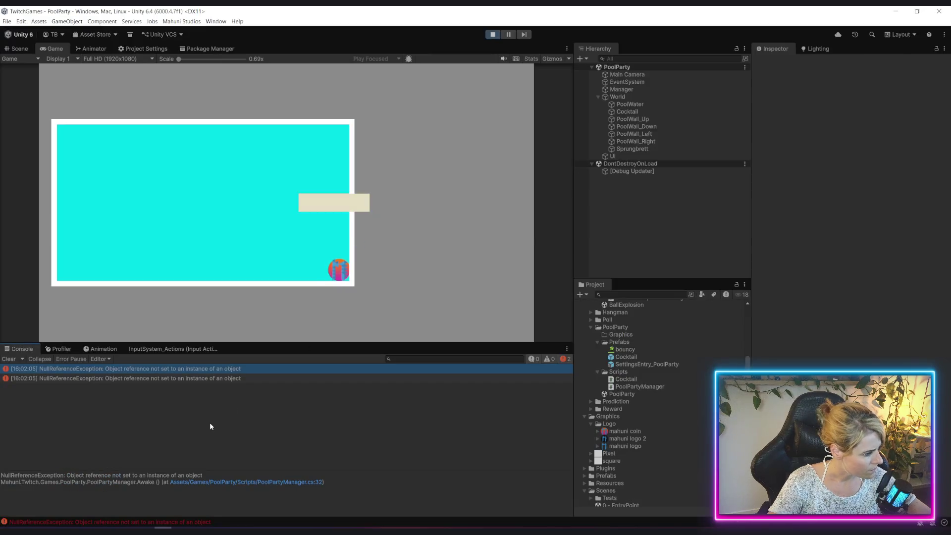
{"action": "left_click", "coordinate": [310, 483]}
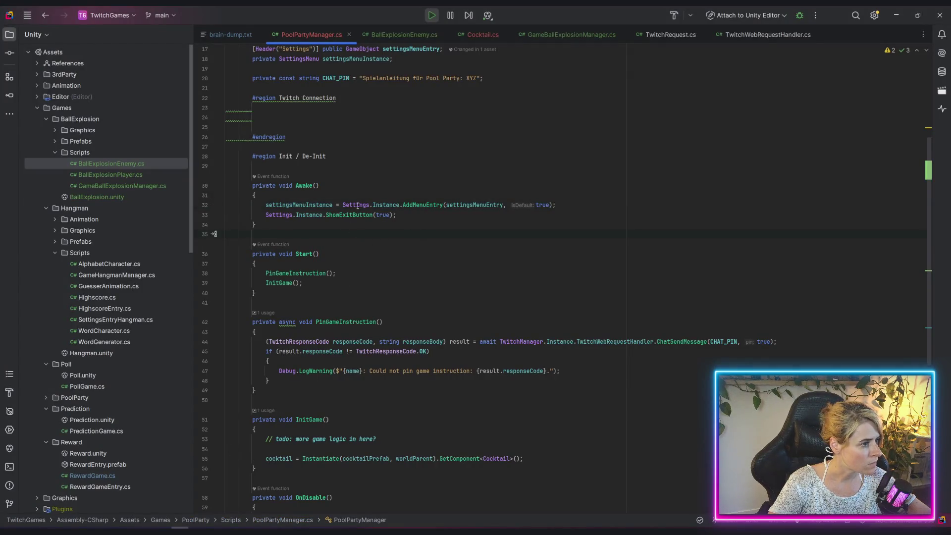
{"action": "key", "text": "alt+Tab"}
{"action": "left_click", "coordinate": [498, 35]}
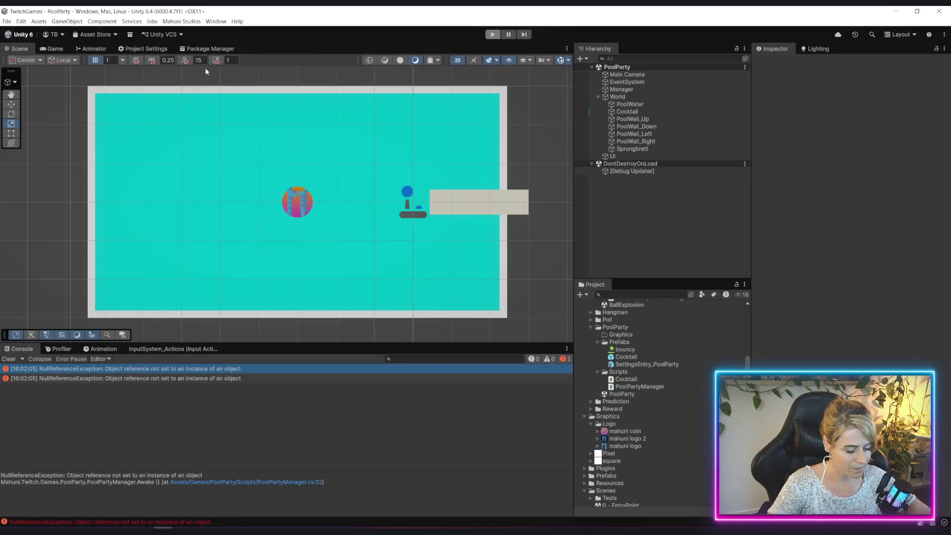
{"action": "left_click", "coordinate": [181, 21]}
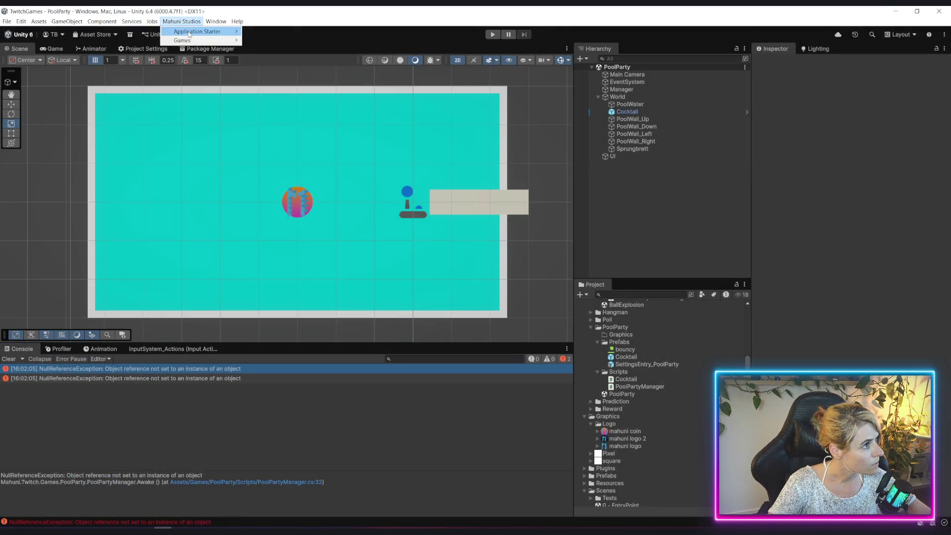
Re-enable the Application Starter under Mahuni Studios, then switch over to the code editor
{"action": "mouse_move", "coordinate": [208, 31]}
{"action": "left_click", "coordinate": [262, 40]}
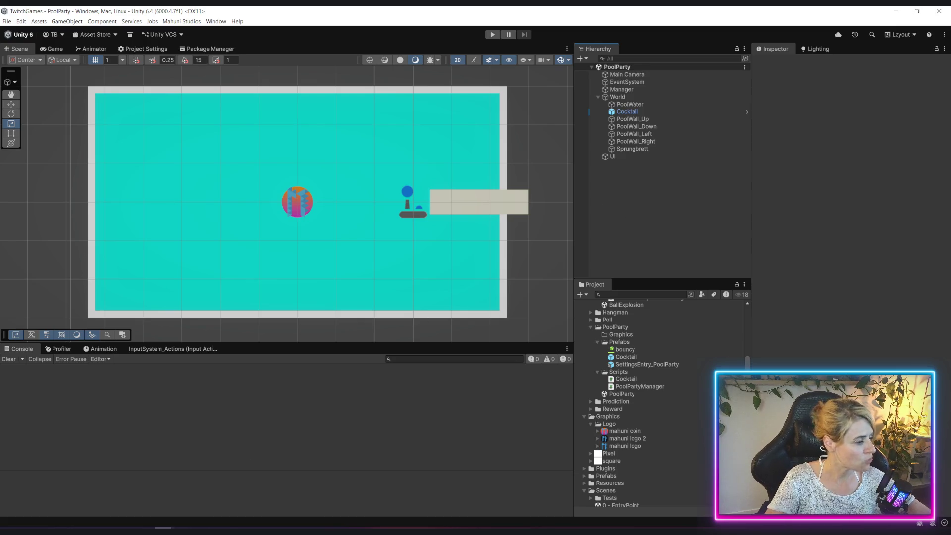
{"action": "key", "text": "alt+Tab"}
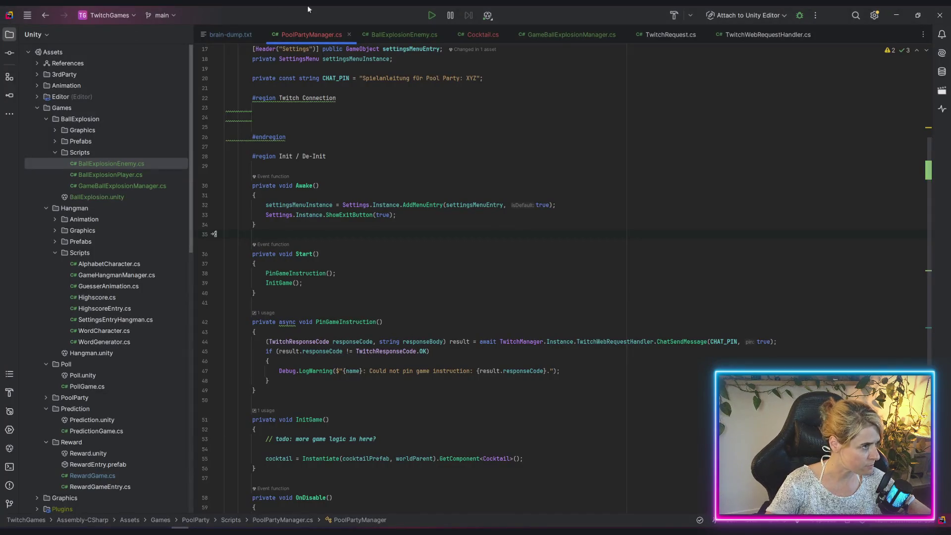
Close BallExplosionEnemy.cs and TwitchRequest.cs, and bring Cocktail.cs up at its line-33 PoolWall check
{"action": "left_click", "coordinate": [406, 34]}
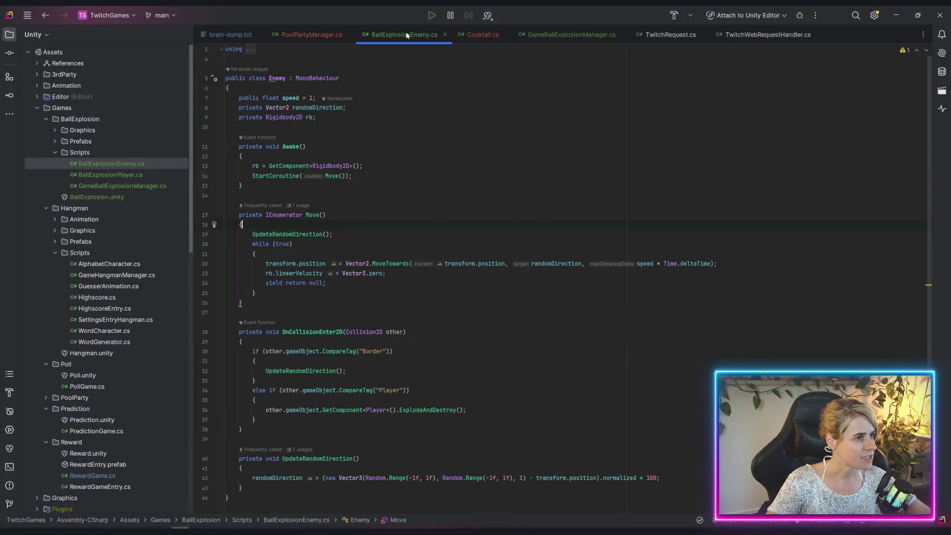
{"action": "left_click", "coordinate": [445, 34]}
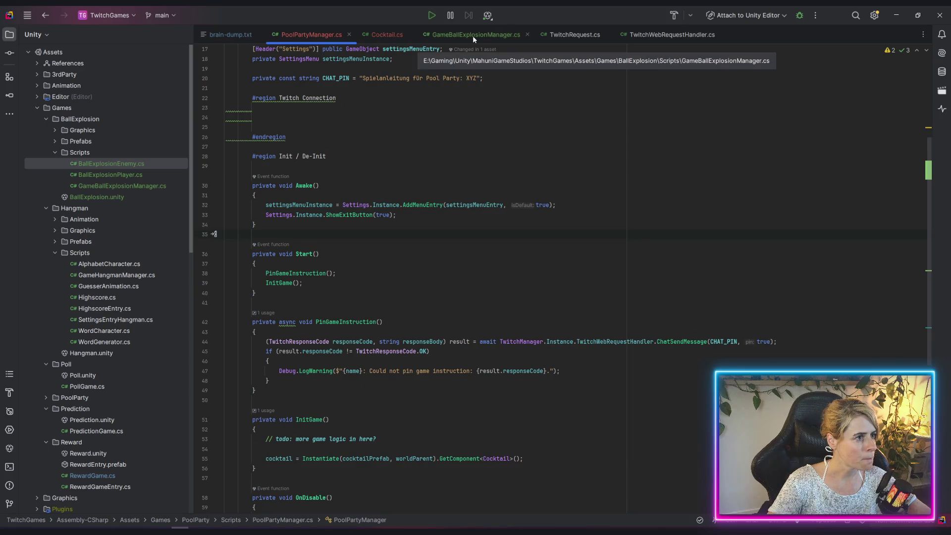
{"action": "middle_click", "coordinate": [555, 35]}
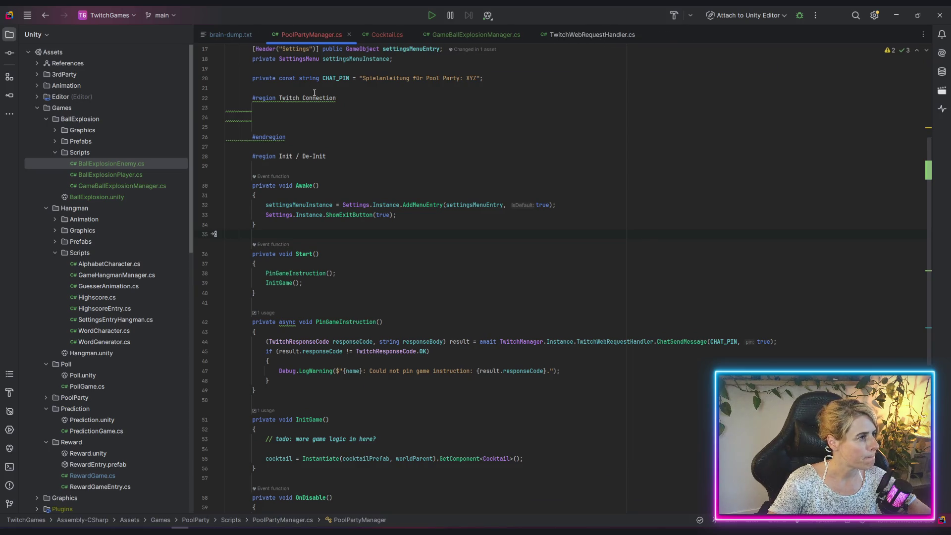
{"action": "scroll", "coordinate": [331, 155], "scroll_direction": "down", "scroll_amount": 10}
{"action": "left_click", "coordinate": [387, 37]}
{"action": "scroll", "coordinate": [440, 316], "scroll_direction": "down", "scroll_amount": 3}
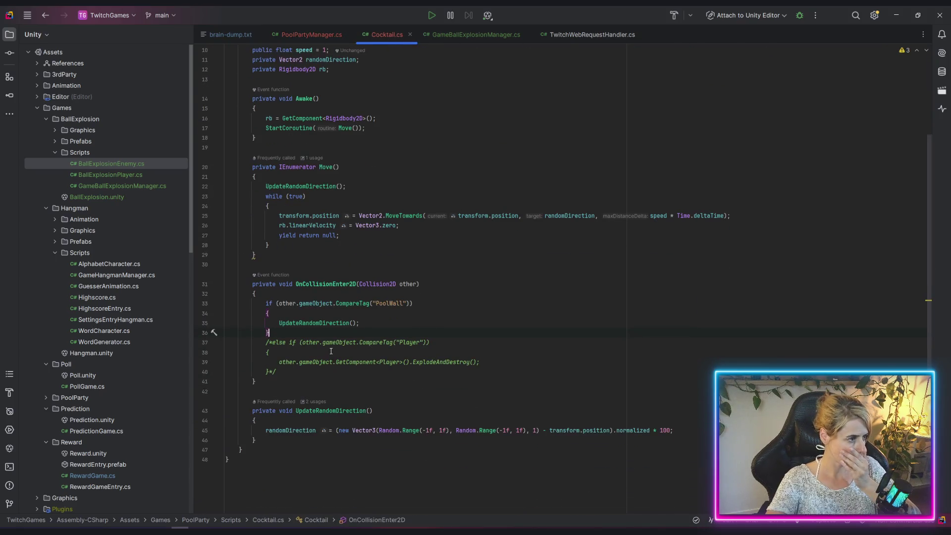
{"action": "left_click", "coordinate": [336, 323]}
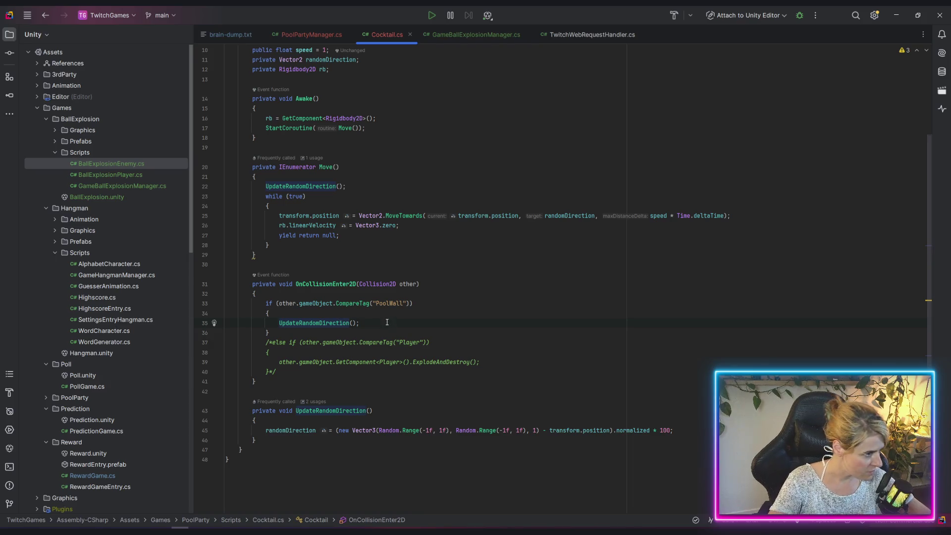
{"action": "left_click", "coordinate": [386, 303]}
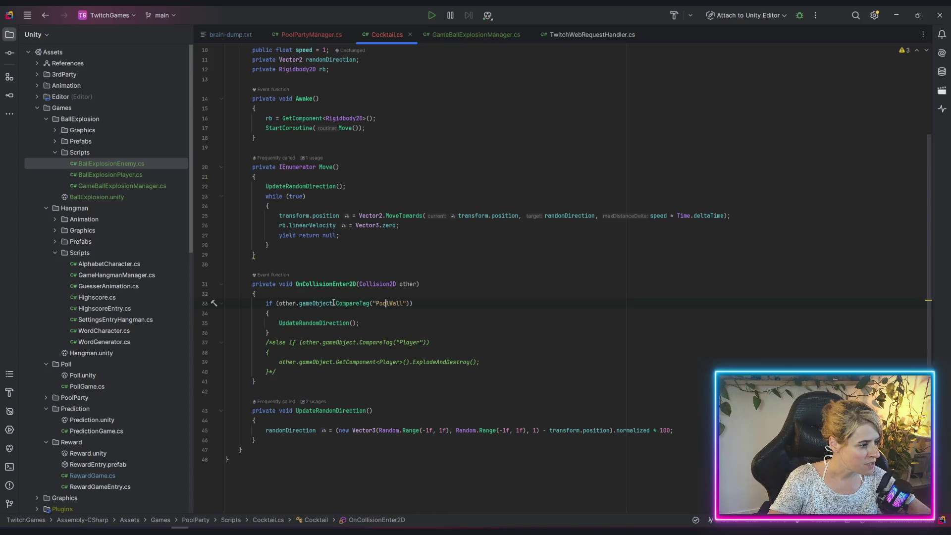
Comment out the UpdateRandomDirection call and insert a blank line above it
{"action": "left_click", "coordinate": [281, 323]}
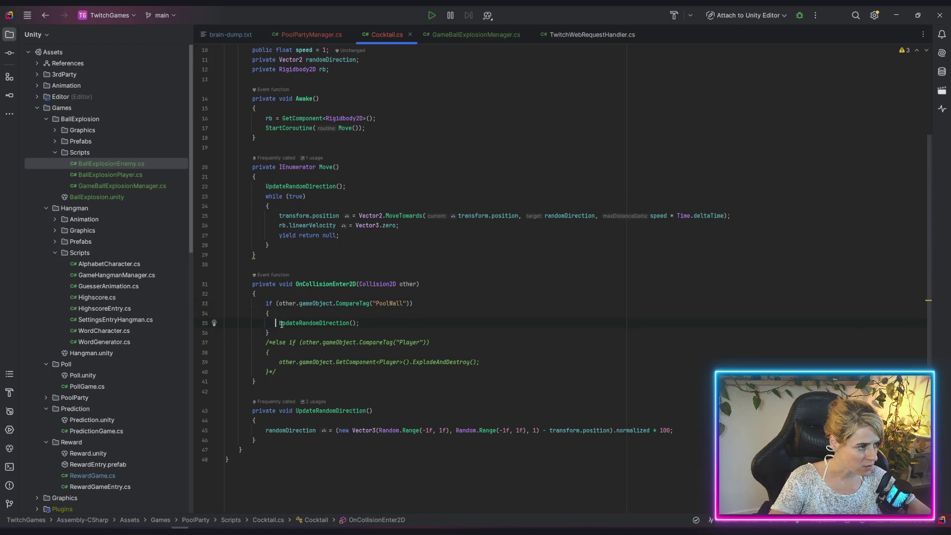
{"action": "type", "text": "/"}
{"action": "key", "text": "ctrl+slash"}
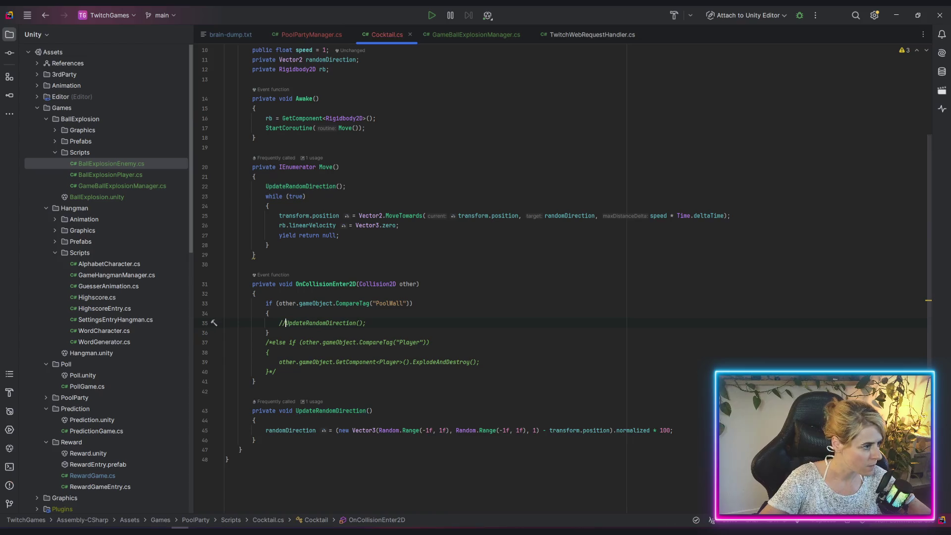
{"action": "key", "text": "Up"}
{"action": "key", "text": "ctrl+alt+Return"}
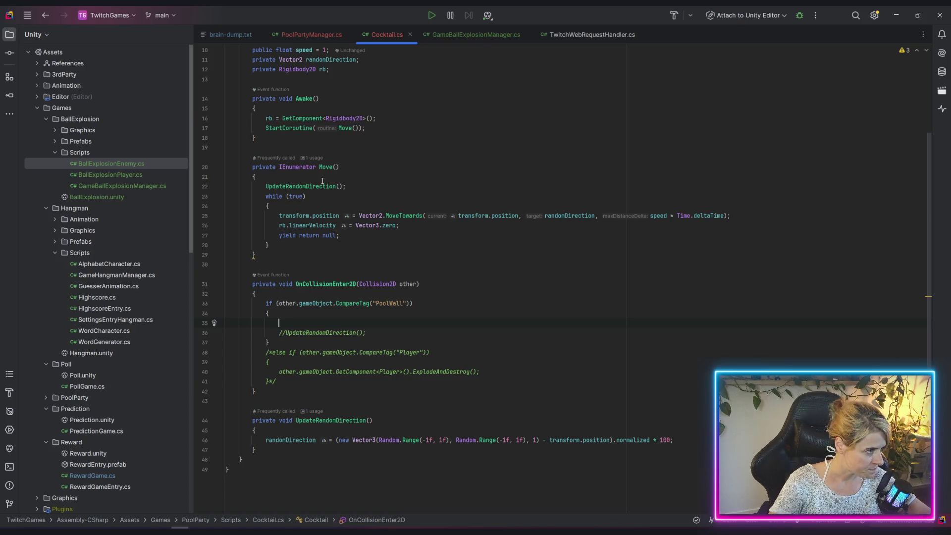
Review the Move coroutine and how randomDirection is computed, then return to the collision handler
{"action": "scroll", "coordinate": [328, 246], "scroll_direction": "up", "scroll_amount": 2}
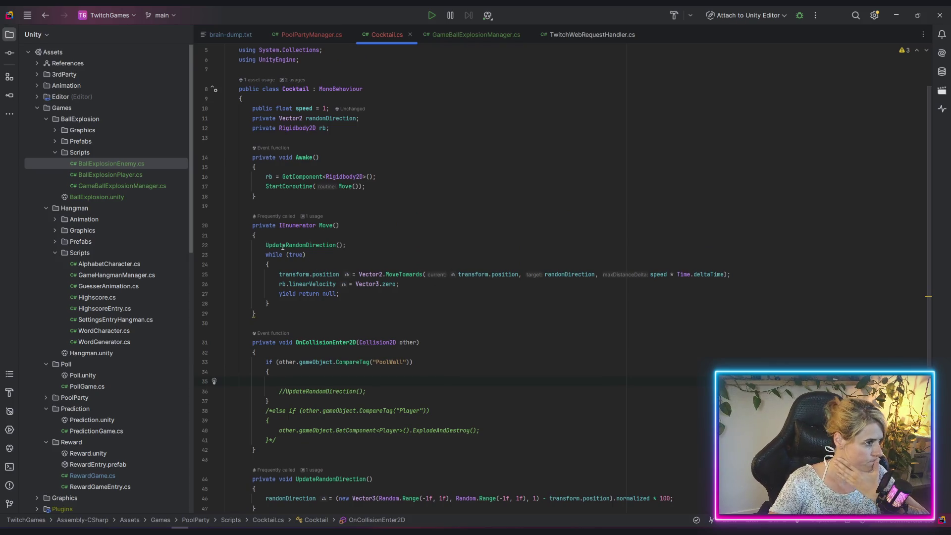
{"action": "scroll", "coordinate": [357, 309], "scroll_direction": "down", "scroll_amount": 2}
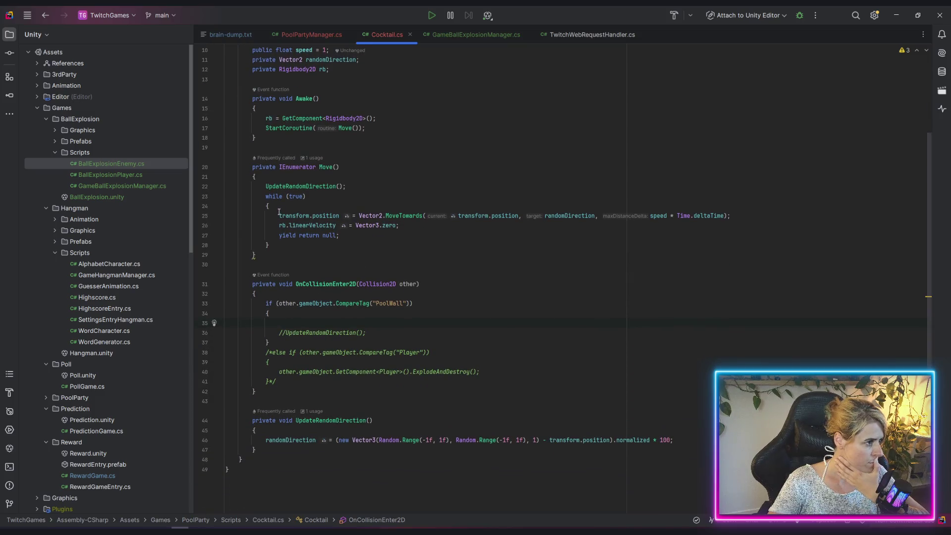
{"action": "left_click", "coordinate": [344, 128]}
{"action": "left_click", "coordinate": [319, 186]}
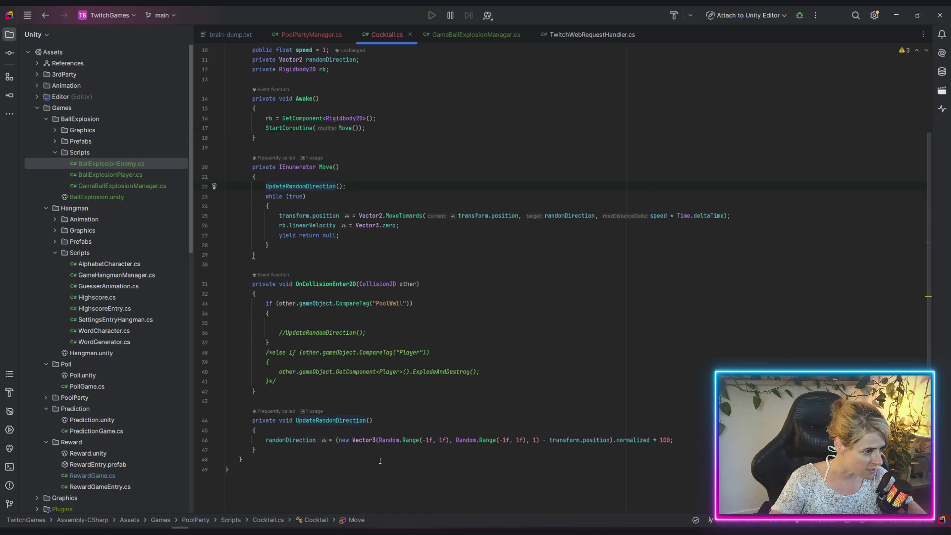
{"action": "left_click", "coordinate": [286, 440]}
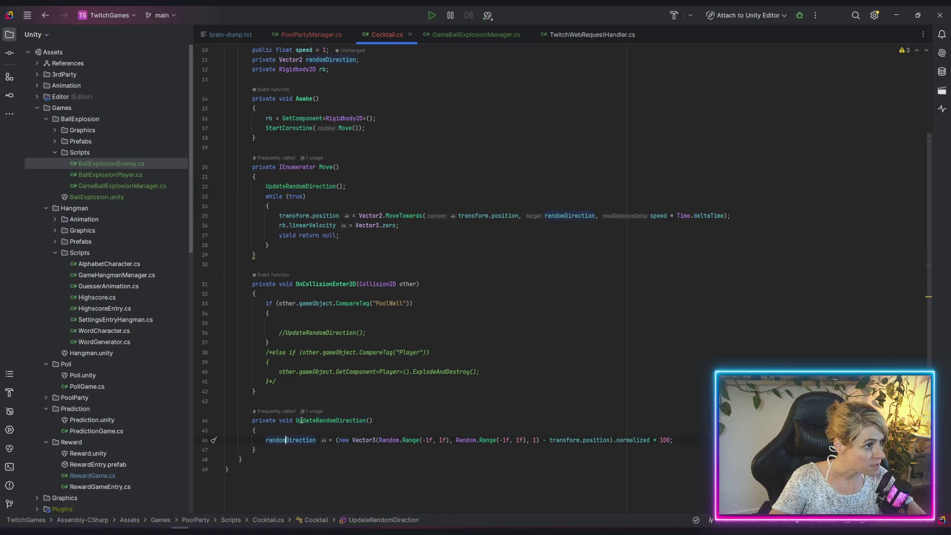
{"action": "scroll", "coordinate": [294, 65], "scroll_direction": "up", "scroll_amount": 2}
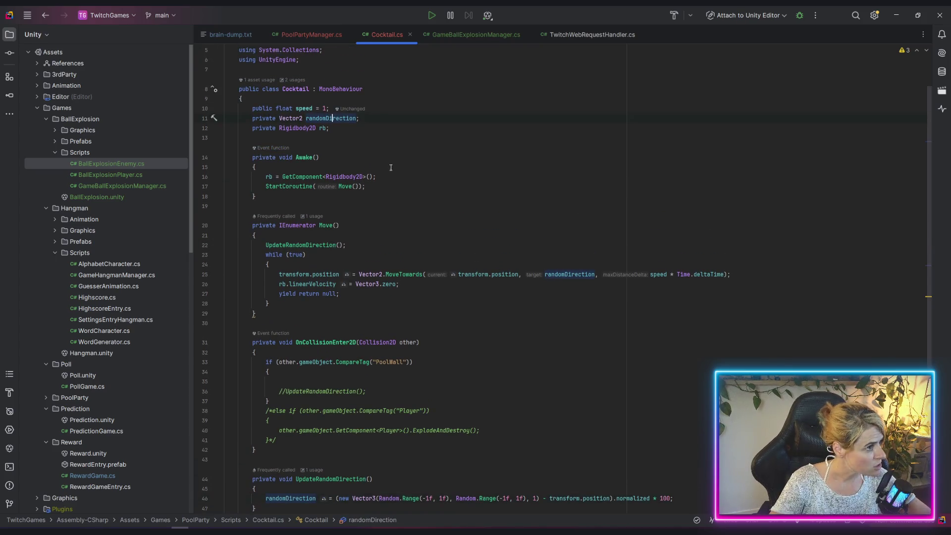
{"action": "scroll", "coordinate": [320, 223], "scroll_direction": "down", "scroll_amount": 2}
{"action": "left_click", "coordinate": [313, 313]}
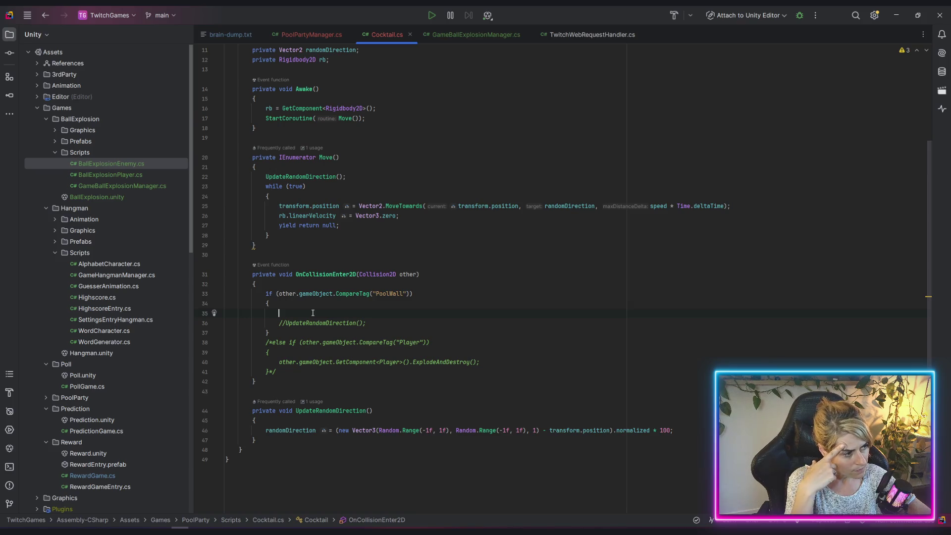
Write the comments '// find out which wall collided' and '// flip x & y accordingly'
{"action": "key", "text": "Return"}
{"action": "key", "text": "Return"}
{"action": "key", "text": "Up"}
{"action": "key", "text": "Up"}
{"action": "type", "text": "// find out wh"}
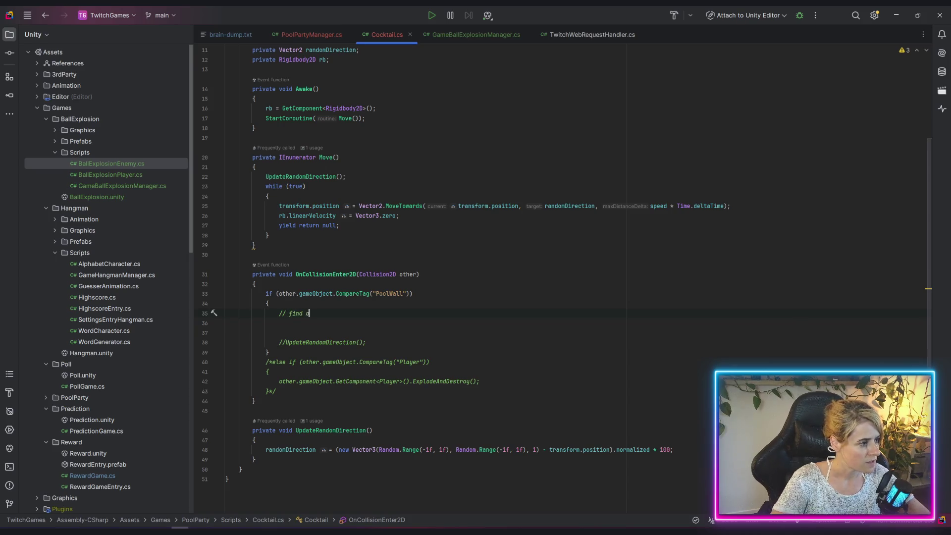
{"action": "type", "text": "ich "}
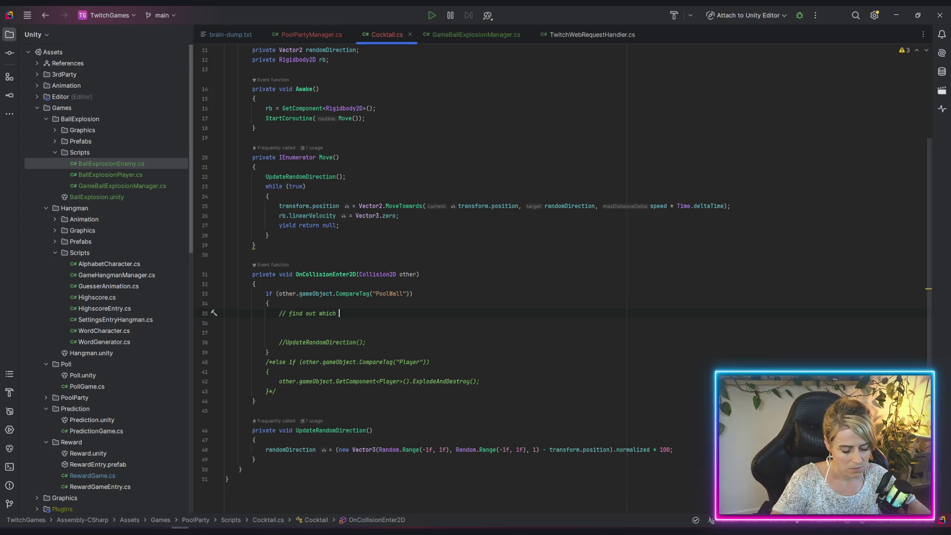
{"action": "type", "text": "wall was coll"}
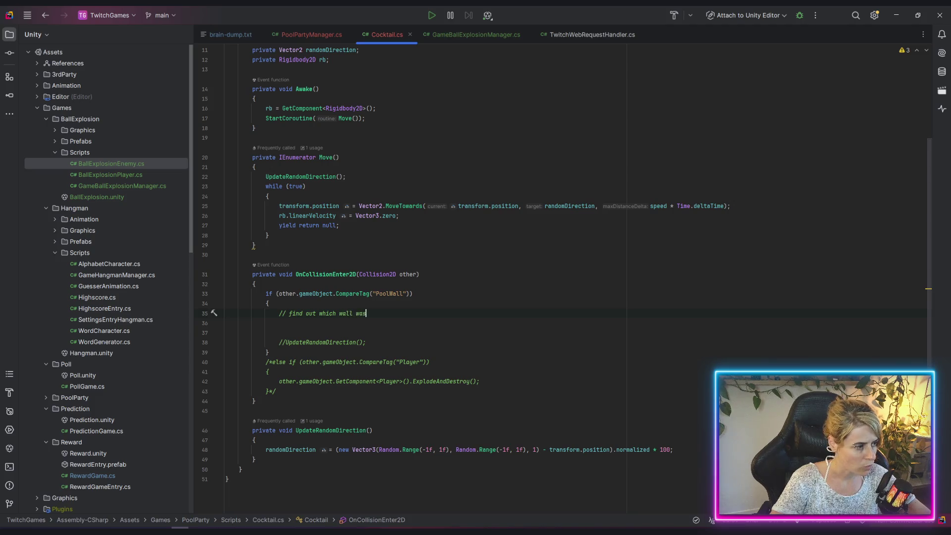
{"action": "key", "text": "BackSpace"}
{"action": "key", "text": "BackSpace"}
{"action": "key", "text": "BackSpace"}
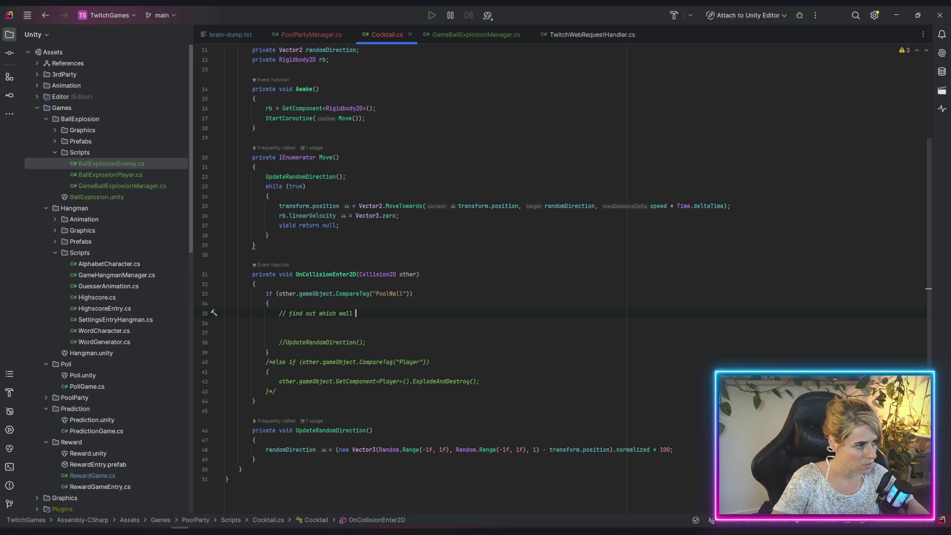
{"action": "type", "text": "c"}
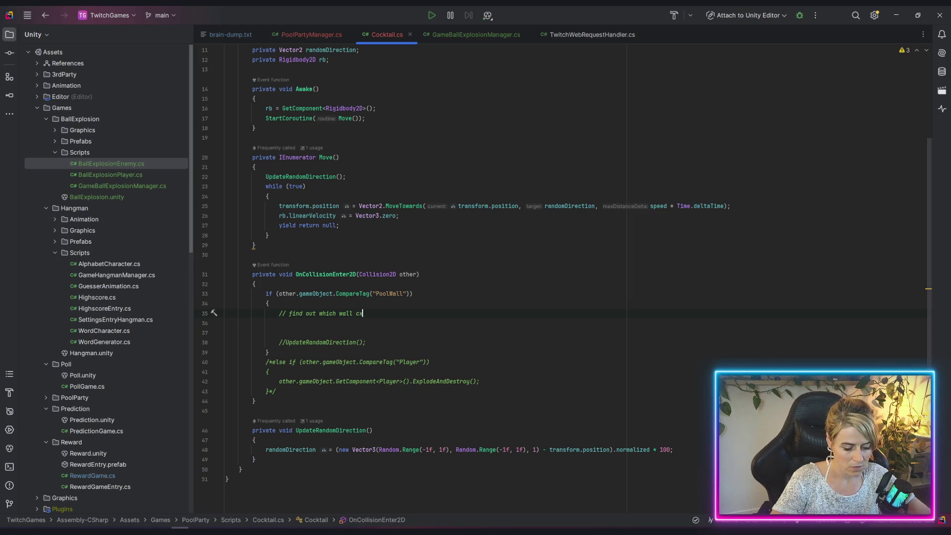
{"action": "type", "text": "ollided"}
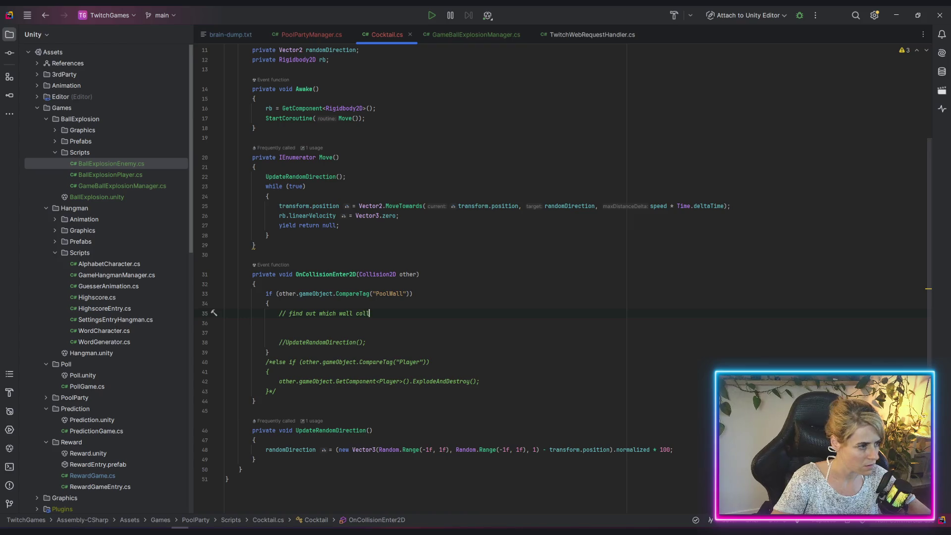
{"action": "key", "text": "Return"}
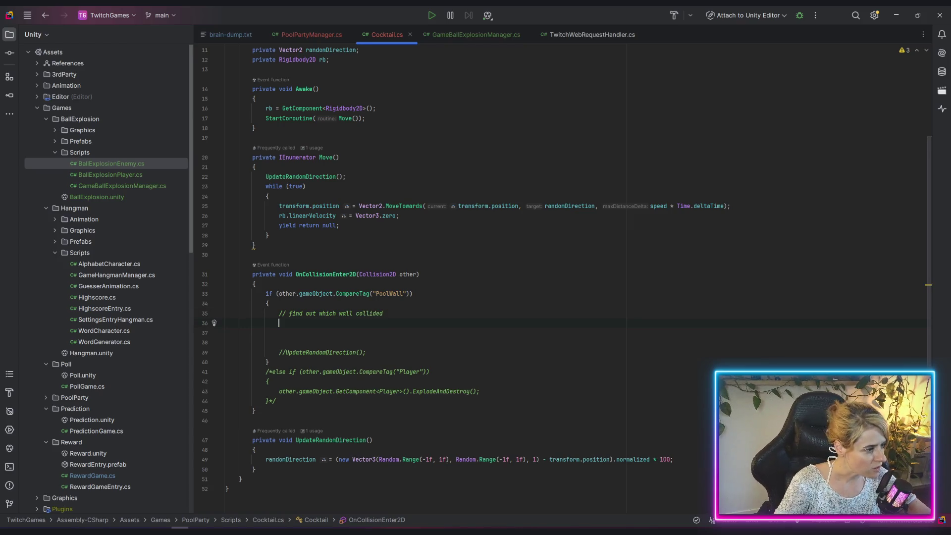
{"action": "key", "text": "Return"}
{"action": "type", "text": "// fl"}
{"action": "type", "text": "ip "}
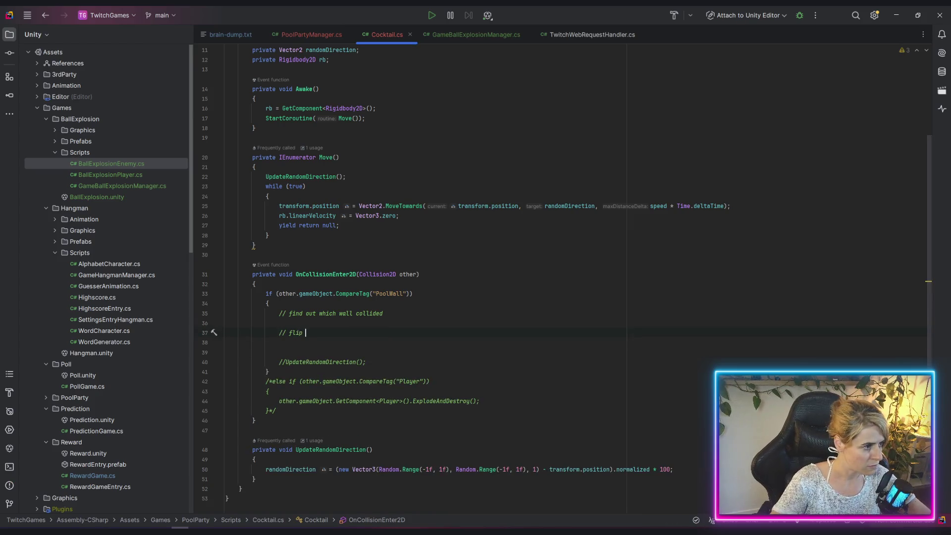
{"action": "type", "text": "x & y according"}
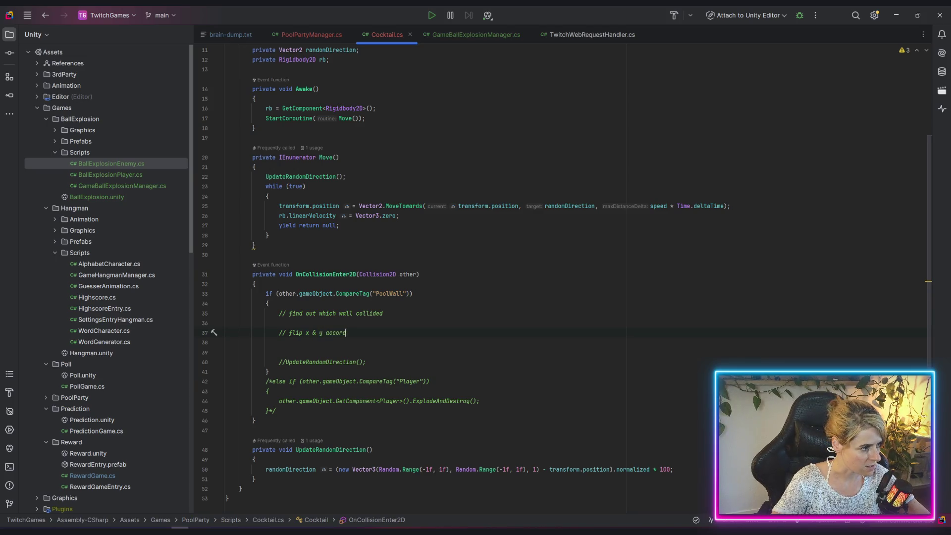
{"action": "type", "text": "ly"}
Merge the two comment lines into one, then return to Unity and select PoolWall_Up
{"action": "mouse_move", "coordinate": [383, 314]}
{"action": "left_mouse_down"}
{"action": "mouse_move", "coordinate": [381, 323]}
{"action": "mouse_move", "coordinate": [286, 333]}
{"action": "left_mouse_up"}
{"action": "type", "text": ","}
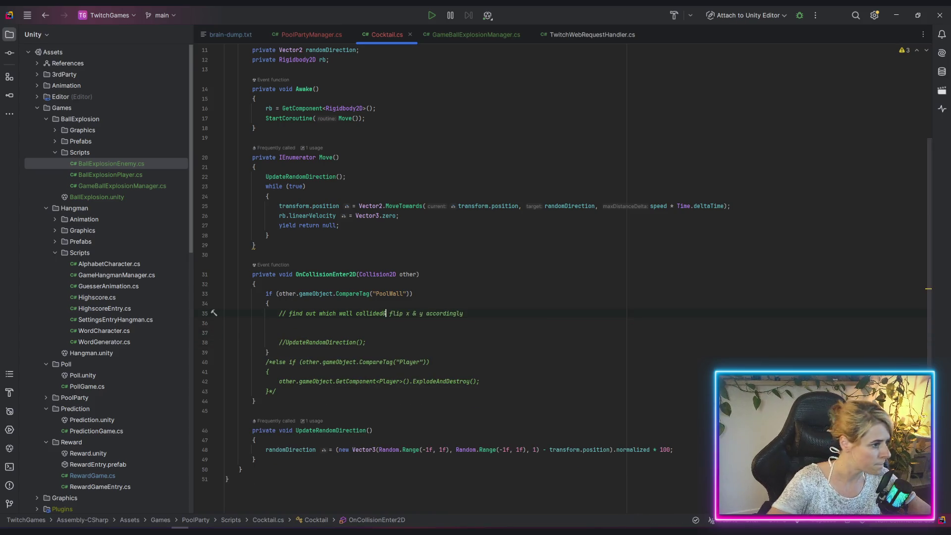
{"action": "key", "text": "Down"}
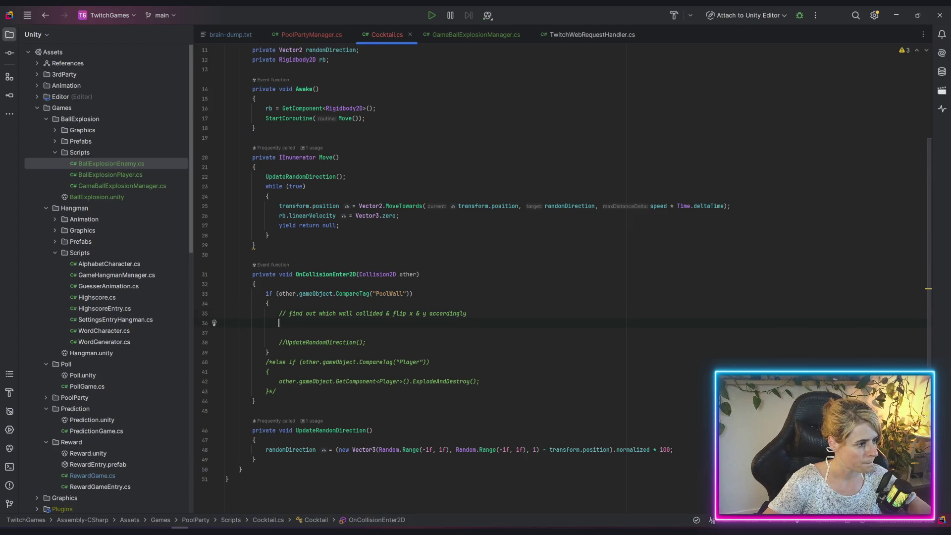
{"action": "key", "text": "Down"}
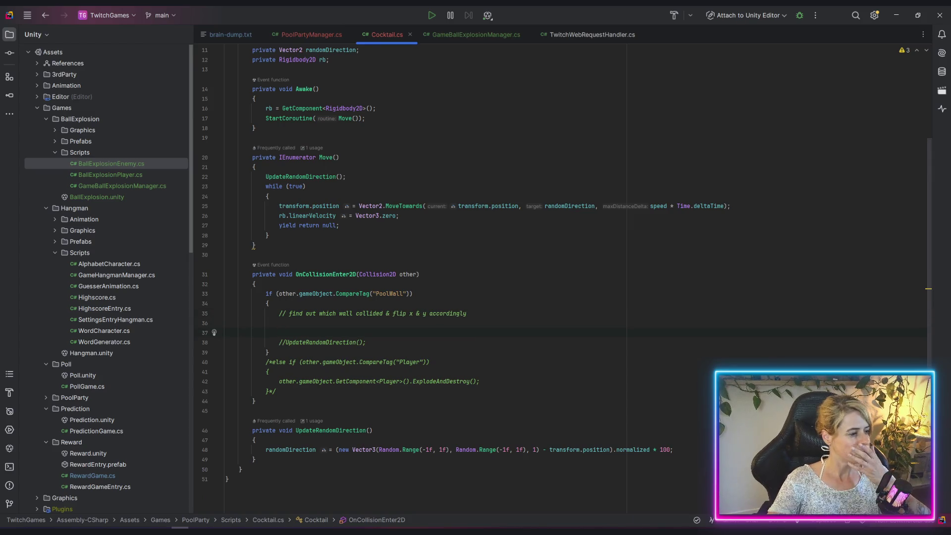
{"action": "left_click", "coordinate": [390, 294]}
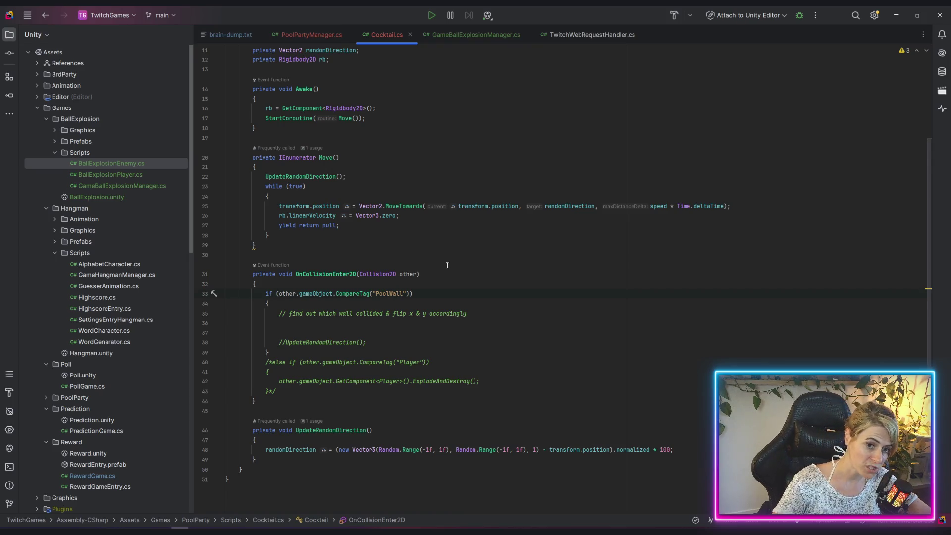
{"action": "left_click", "coordinate": [530, 313]}
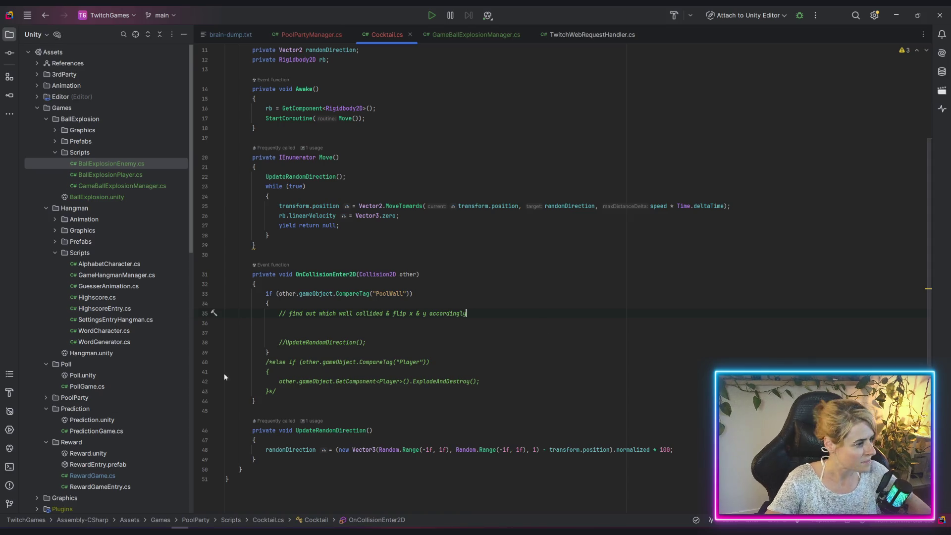
{"action": "key", "text": "alt+Tab"}
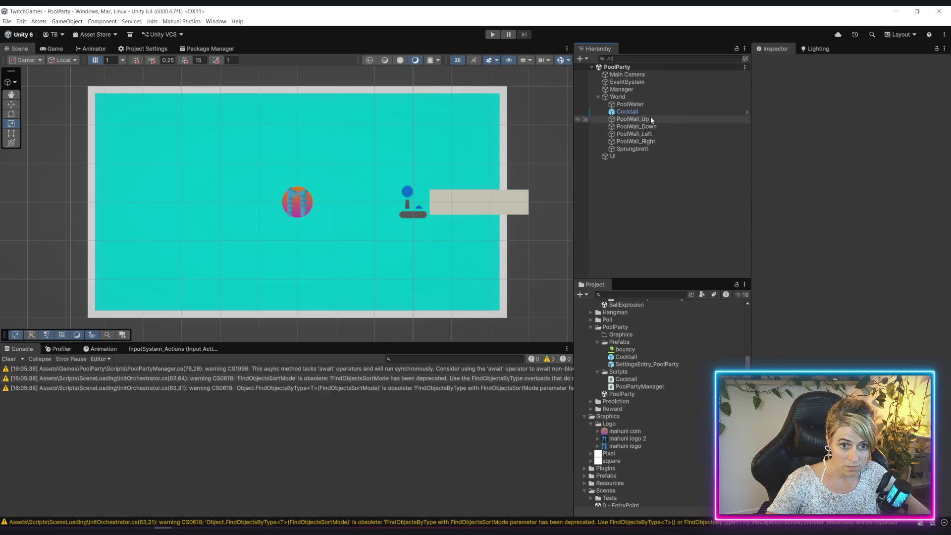
{"action": "left_click", "coordinate": [650, 120]}
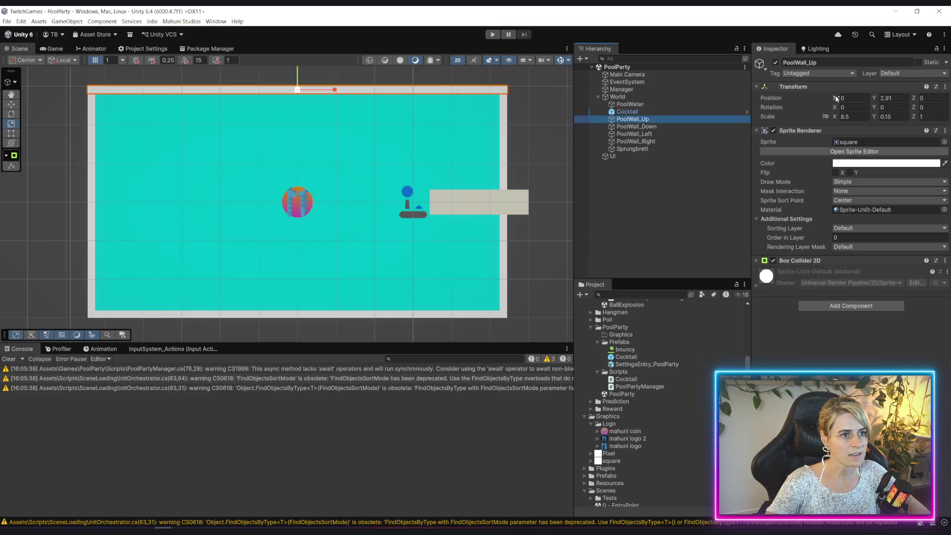
Add a new PoolWall_Horizontal tag in the Tags and Layers list
{"action": "left_click", "coordinate": [830, 73]}
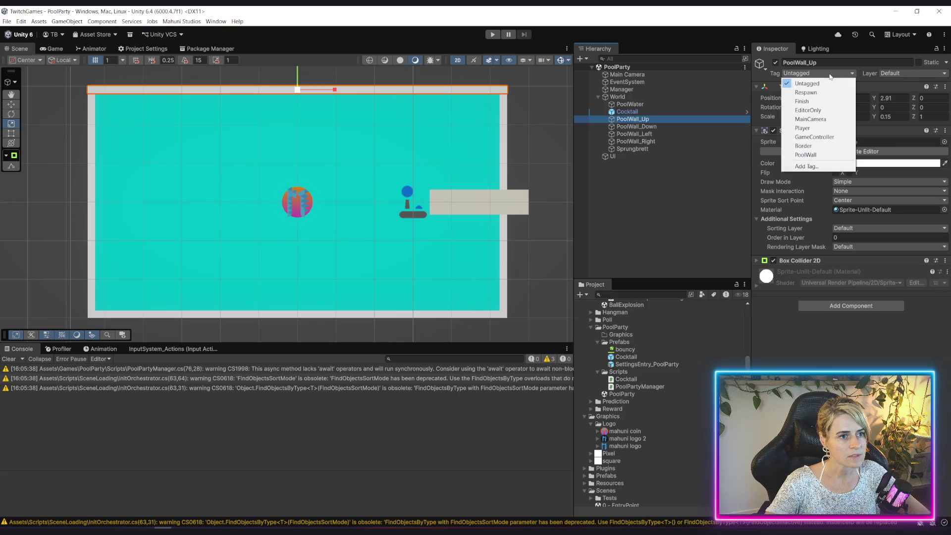
{"action": "left_click", "coordinate": [820, 167]}
{"action": "left_click", "coordinate": [839, 109]}
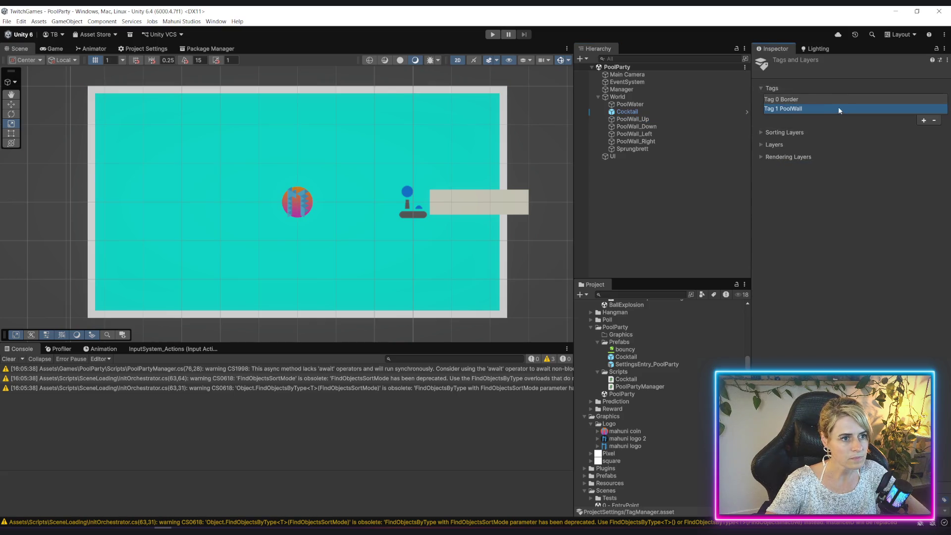
{"action": "left_click", "coordinate": [923, 120]}
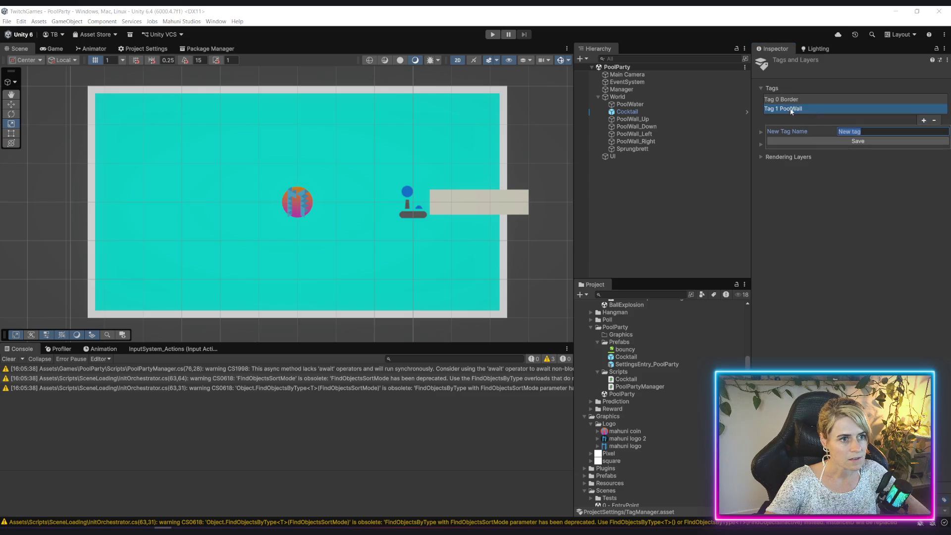
{"action": "left_click", "coordinate": [791, 109]}
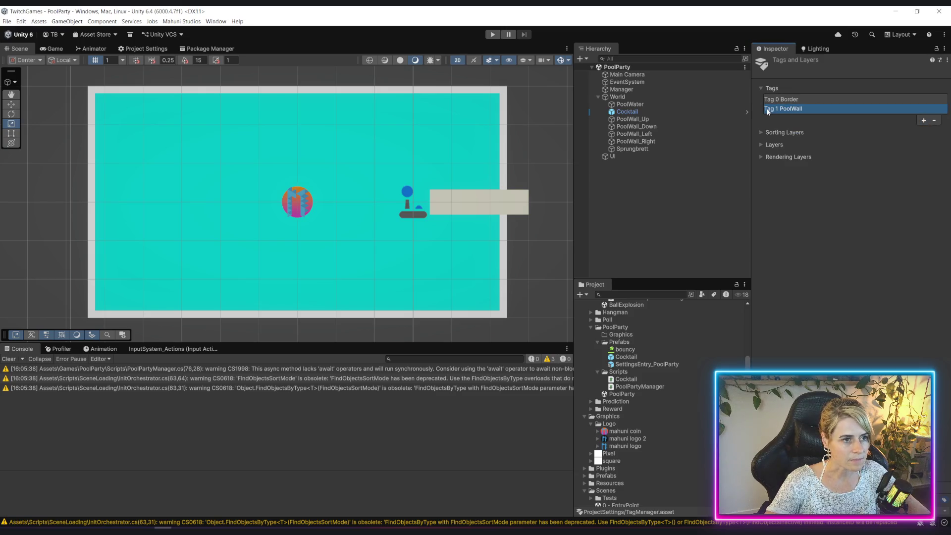
{"action": "left_click", "coordinate": [923, 121]}
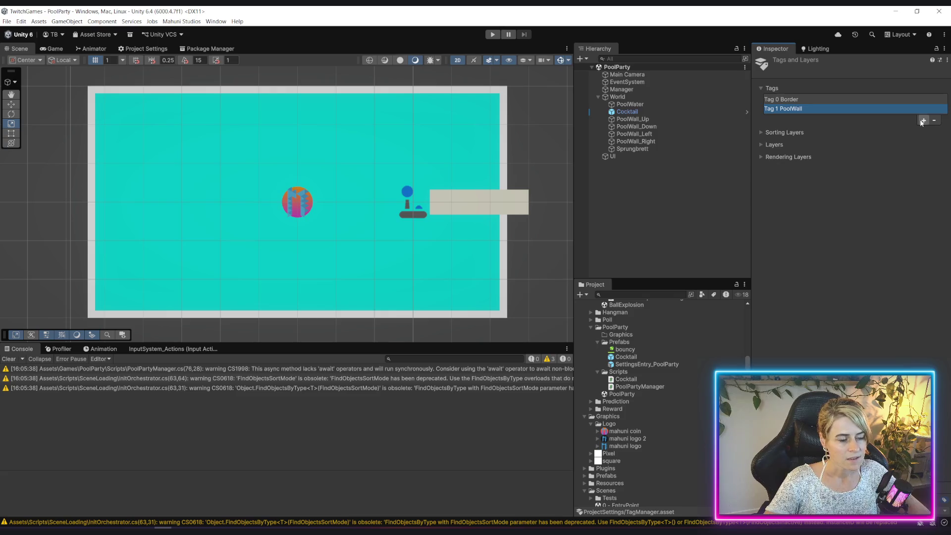
{"action": "type", "text": "PoolWall_"}
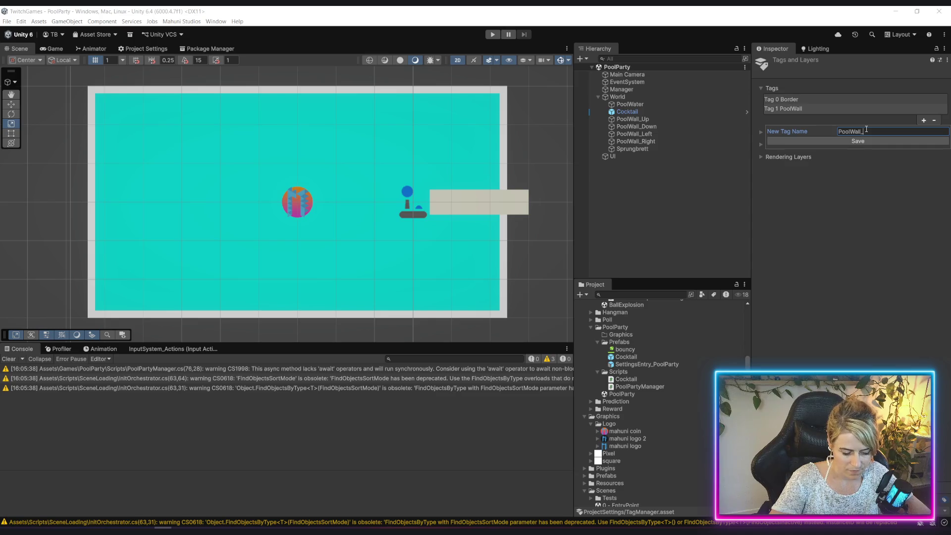
{"action": "type", "text": "Horizo"}
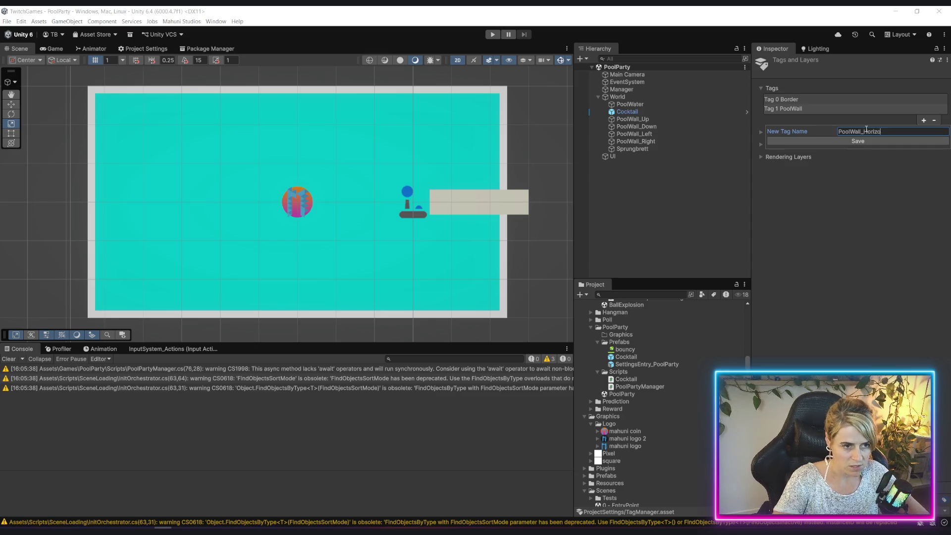
{"action": "type", "text": "ntaöl"}
{"action": "left_click", "coordinate": [873, 141]}
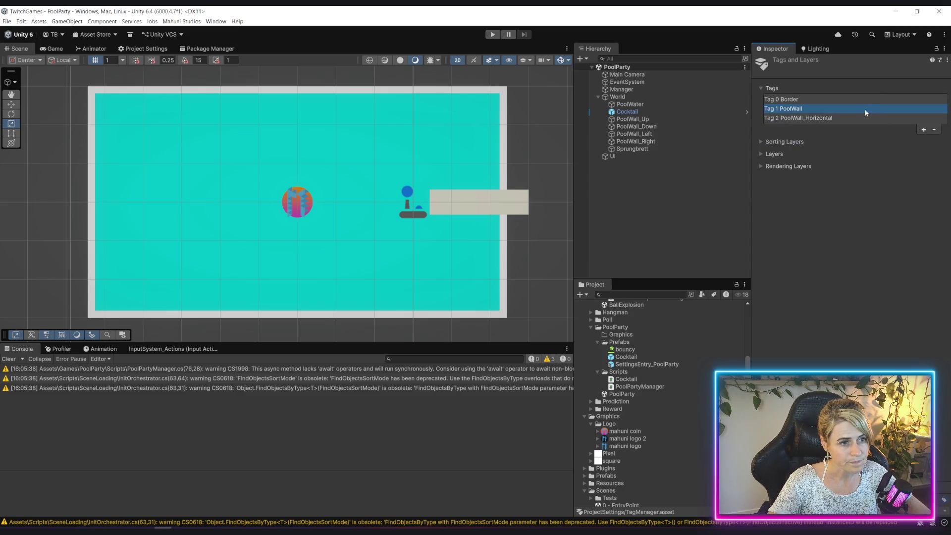
Remove the old PoolWall tag and add a PoolWall_Vertical tag
{"action": "left_click", "coordinate": [934, 129]}
{"action": "left_click", "coordinate": [923, 120]}
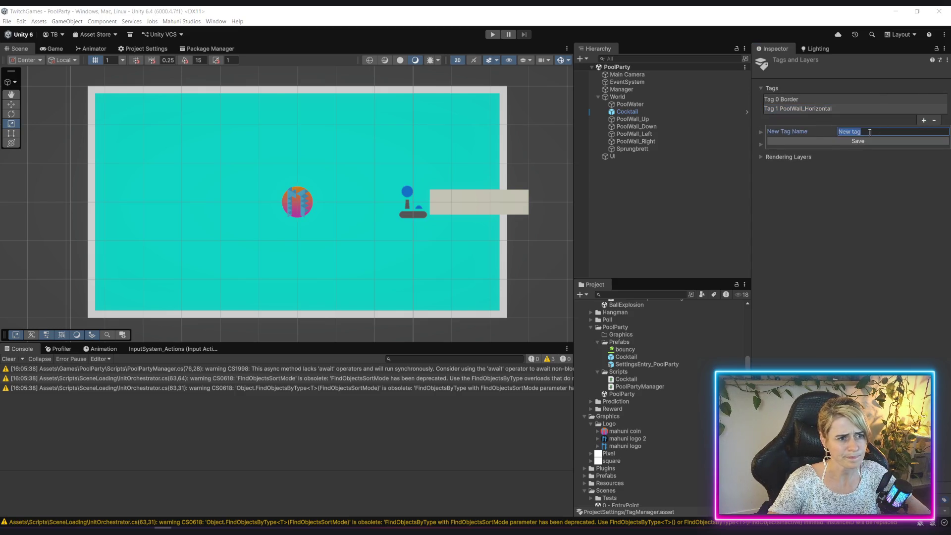
{"action": "type", "text": "PoolWa"}
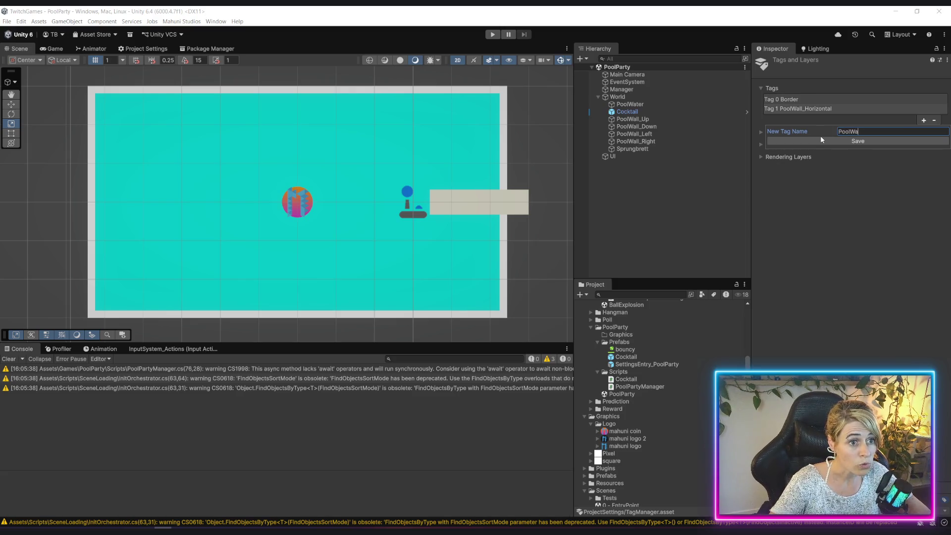
{"action": "type", "text": "ll_Vertical"}
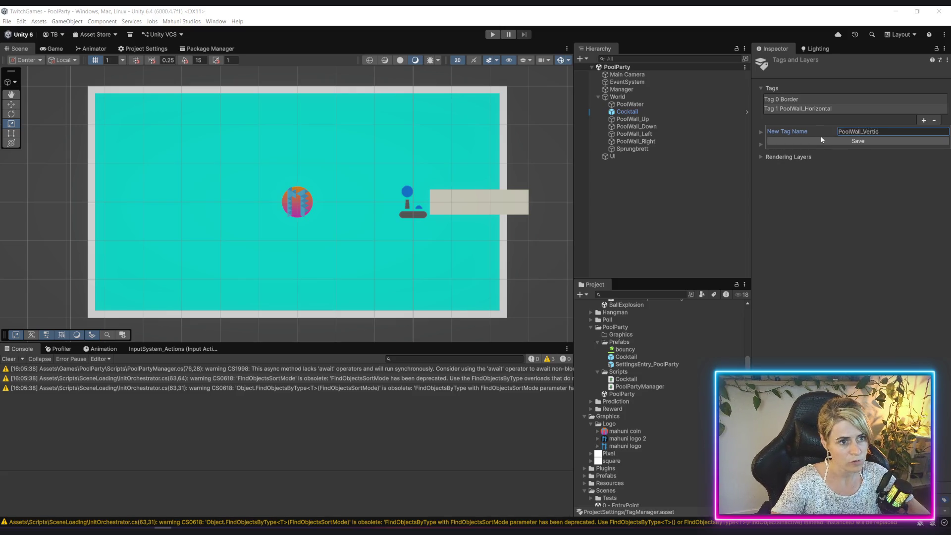
{"action": "left_click", "coordinate": [830, 141]}
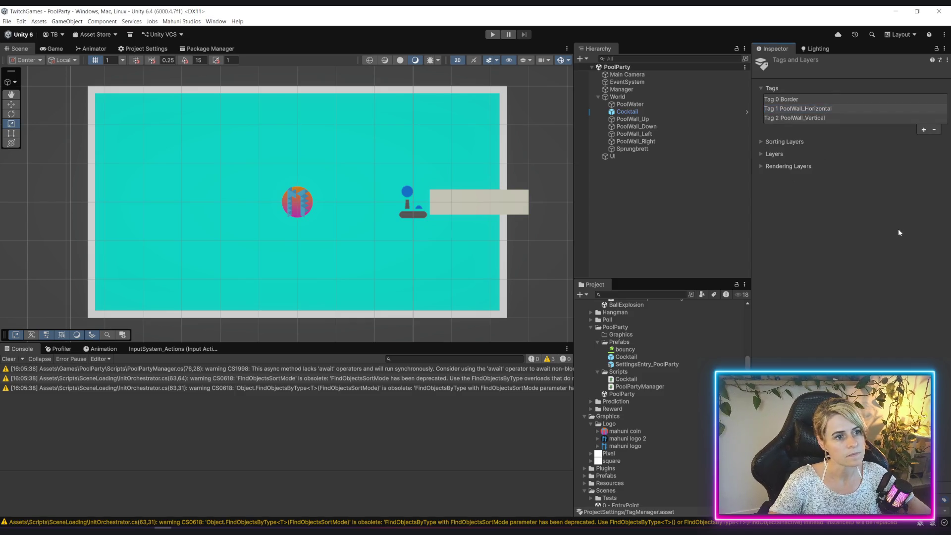
Tag the top and bottom pool walls as PoolWall_Horizontal
{"action": "left_click", "coordinate": [639, 119]}
{"action": "left_click", "coordinate": [644, 127], "text": "shift"}
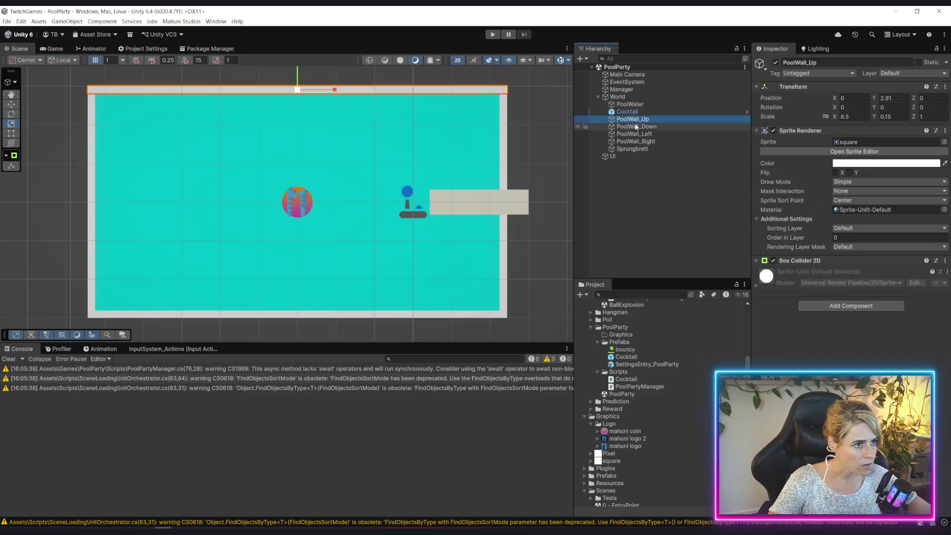
{"action": "left_click", "coordinate": [817, 72]}
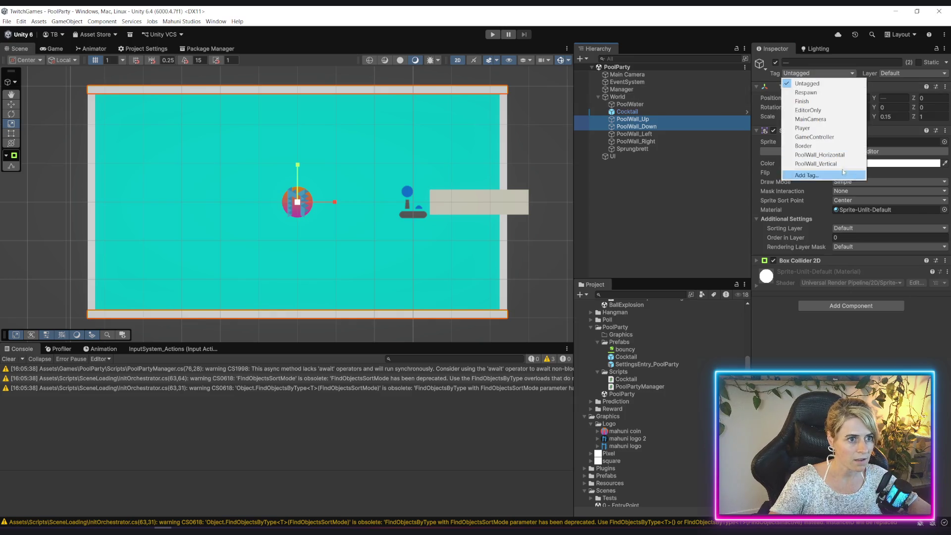
{"action": "left_click", "coordinate": [820, 155]}
Tag the left and right pool walls as PoolWall_Vertical, then return to Cocktail.cs at line 36
{"action": "left_click", "coordinate": [639, 134]}
{"action": "left_click", "coordinate": [641, 141], "text": "shift"}
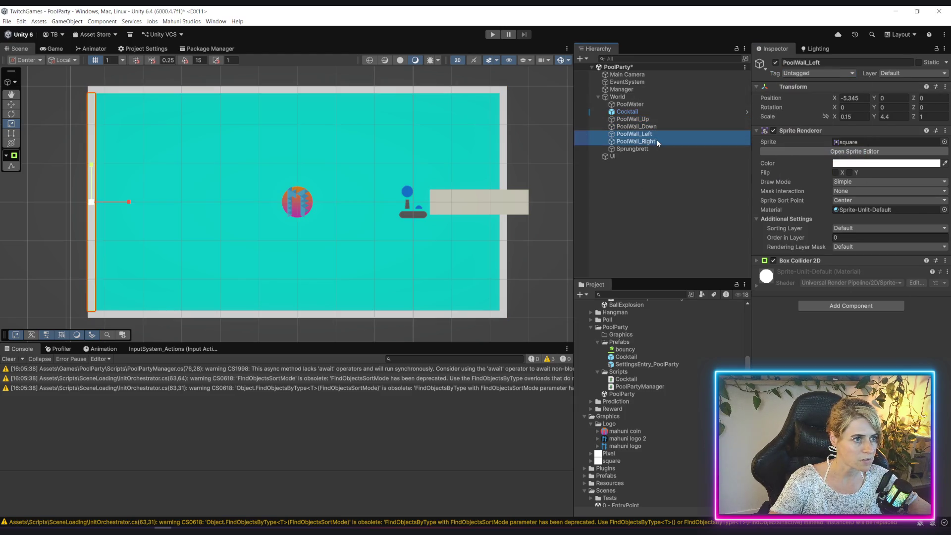
{"action": "left_click", "coordinate": [830, 72]}
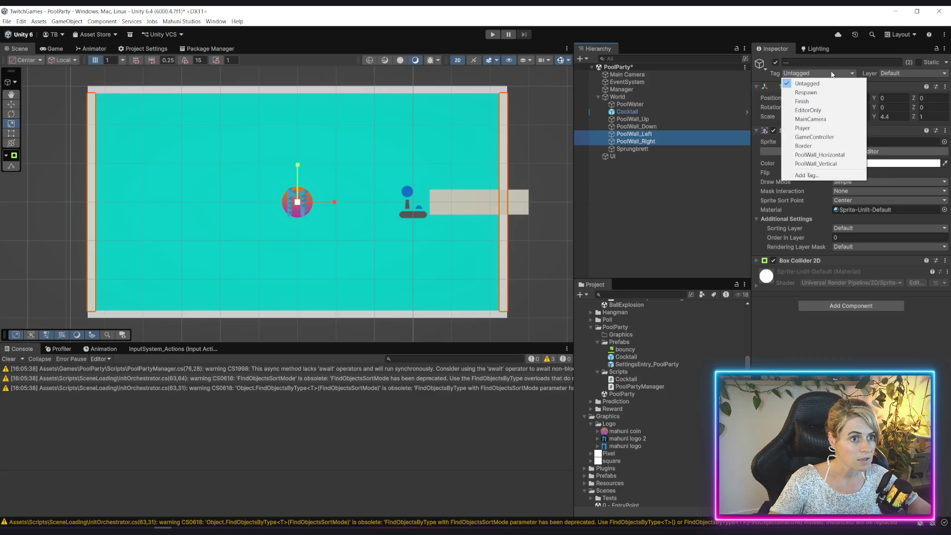
{"action": "left_click", "coordinate": [837, 166]}
{"action": "left_click", "coordinate": [671, 233]}
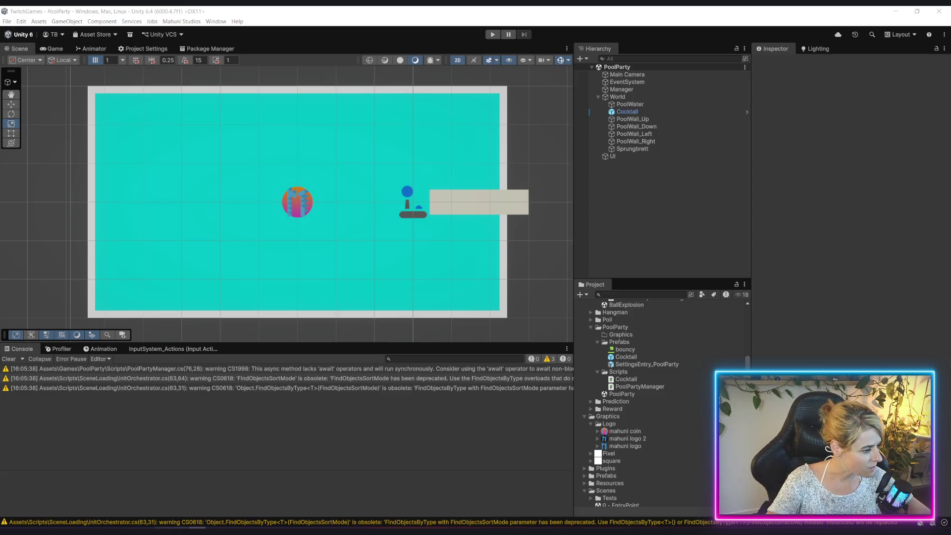
{"action": "key", "text": "alt+Tab"}
{"action": "left_click", "coordinate": [421, 327]}
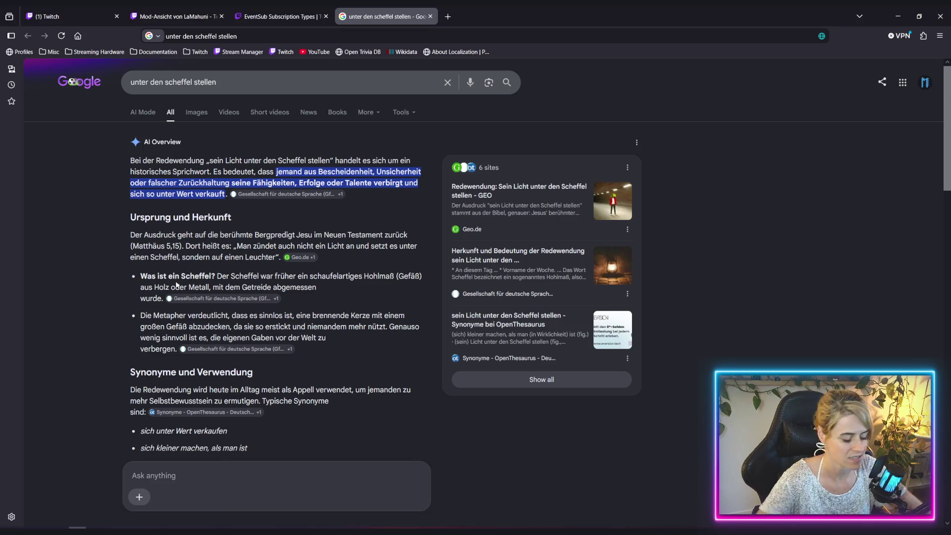
Return from the browser to Cocktail.cs in Rider
{"action": "key", "text": "alt+Tab"}
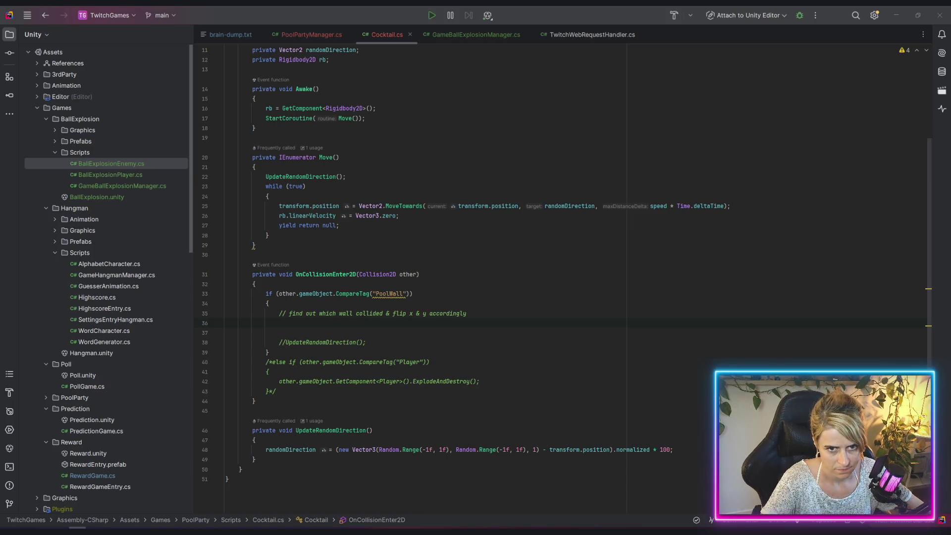
Browse 'scheffel' image results, previewing the Gleichnis vom Licht and Petrarcameister engravings, then return to line 33
{"action": "key", "text": "alt+Tab"}
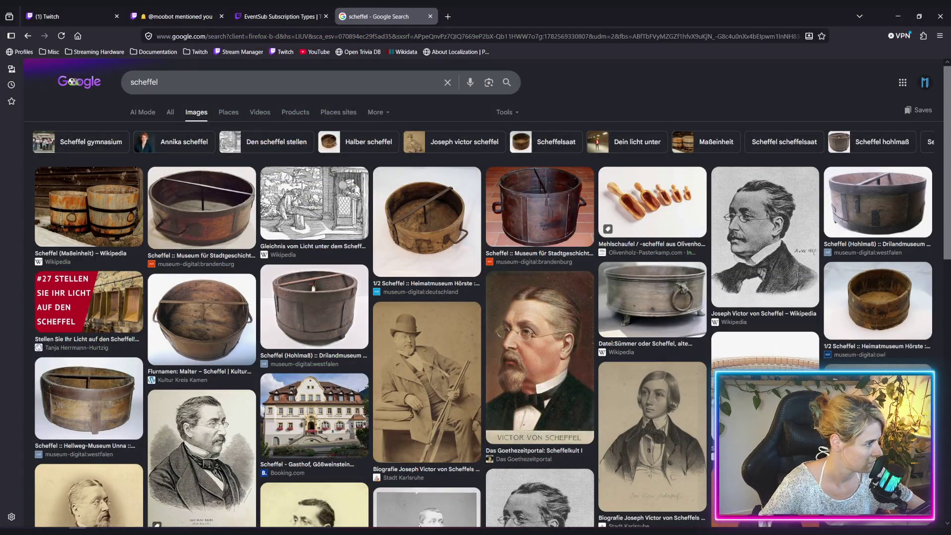
{"action": "left_click", "coordinate": [349, 211]}
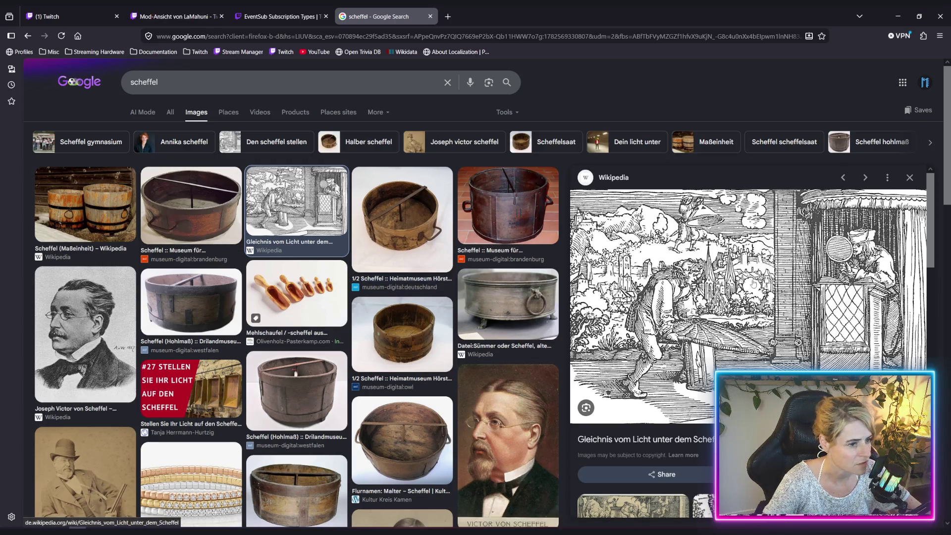
{"action": "scroll", "coordinate": [705, 290], "scroll_direction": "down", "scroll_amount": 3}
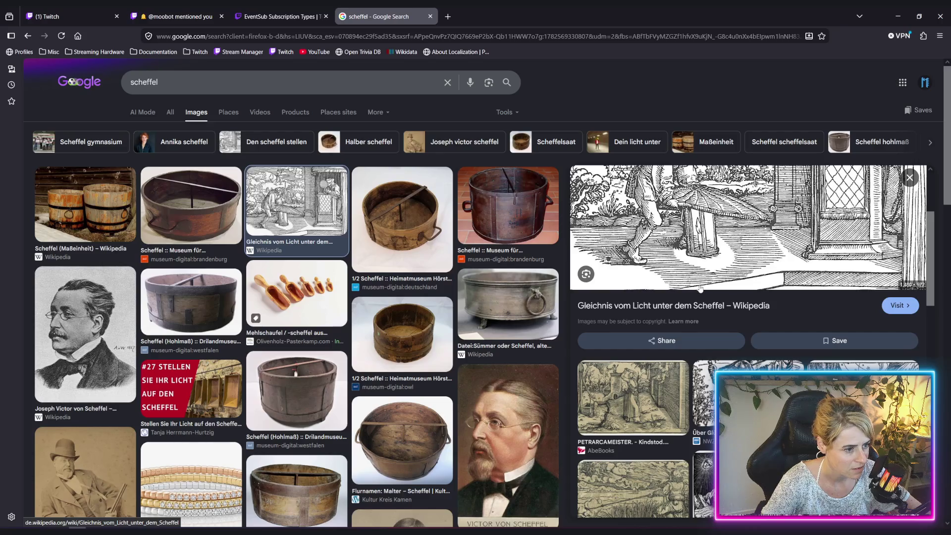
{"action": "scroll", "coordinate": [690, 278], "scroll_direction": "down", "scroll_amount": 4}
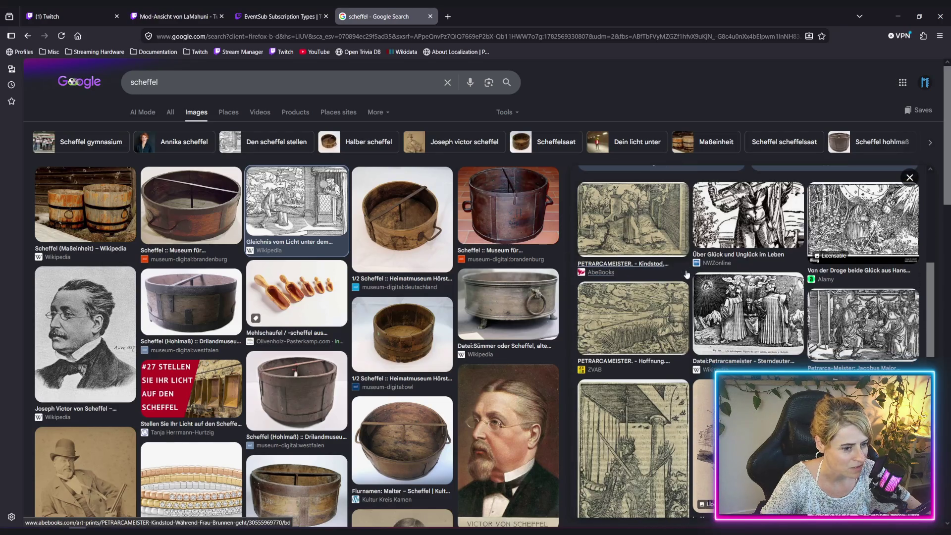
{"action": "scroll", "coordinate": [686, 274], "scroll_direction": "down", "scroll_amount": 2}
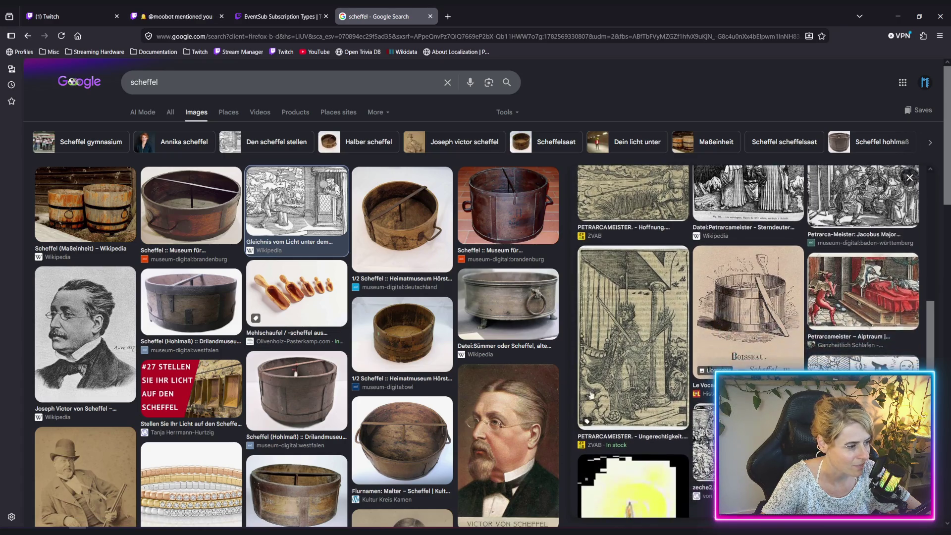
{"action": "left_click", "coordinate": [645, 364]}
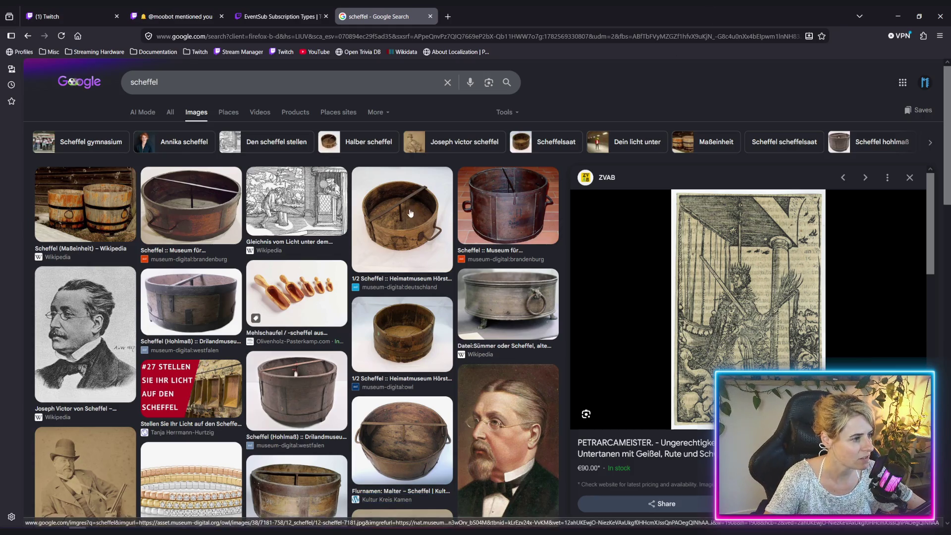
{"action": "key", "text": "alt+Tab"}
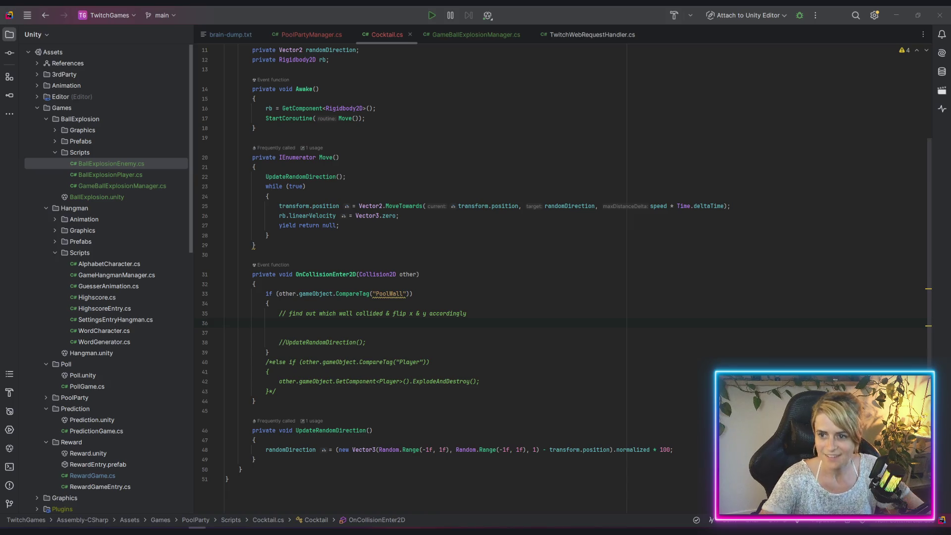
{"action": "left_click", "coordinate": [418, 294]}
Check the top pool wall's tag in Unity, then change line 33's tag to PoolWall_Horizontal
{"action": "key", "text": "Up"}
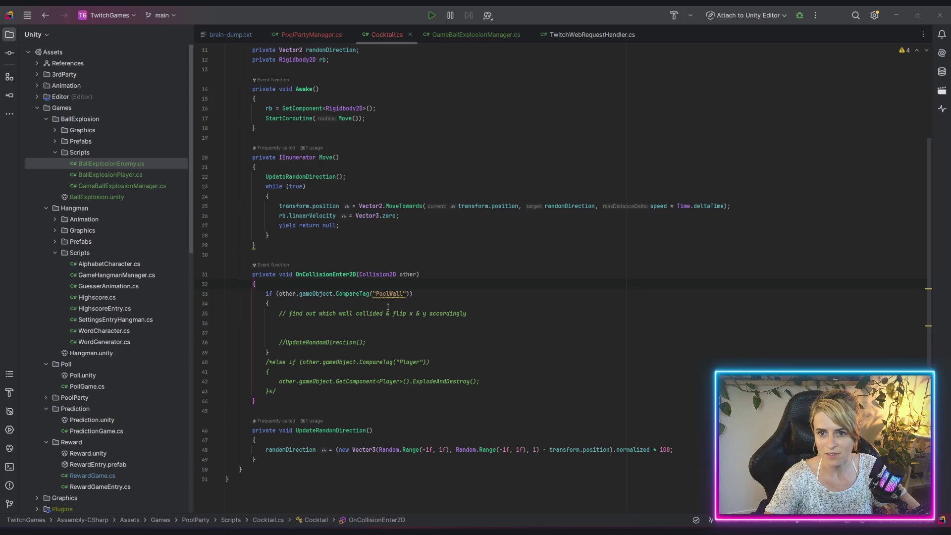
{"action": "key", "text": "alt+Tab"}
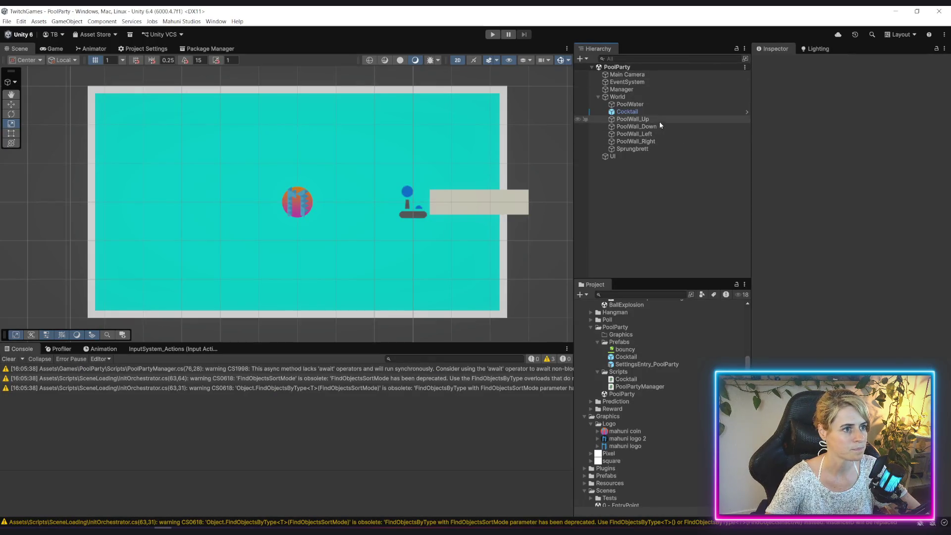
{"action": "left_click", "coordinate": [659, 121]}
{"action": "key", "text": "alt+Tab"}
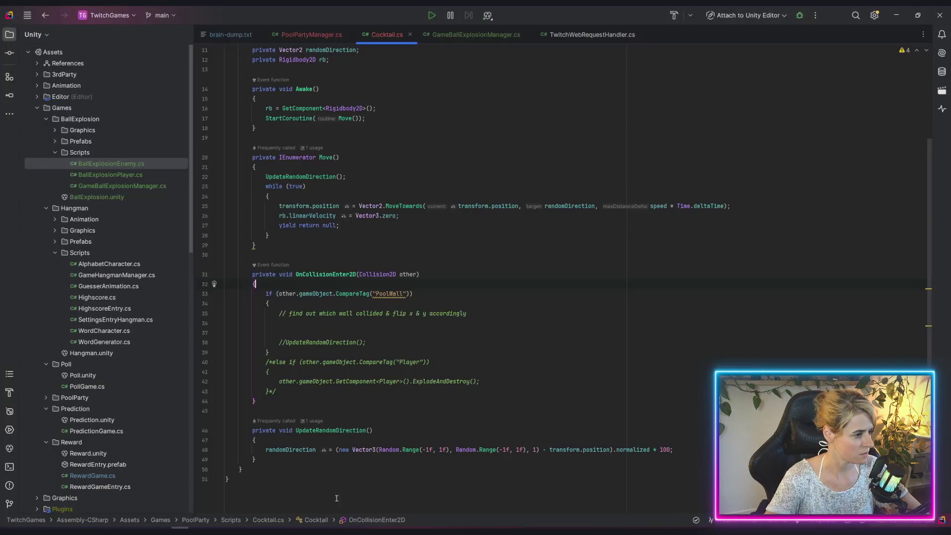
{"action": "left_click", "coordinate": [405, 297]}
{"action": "type", "text": "_Horizont"}
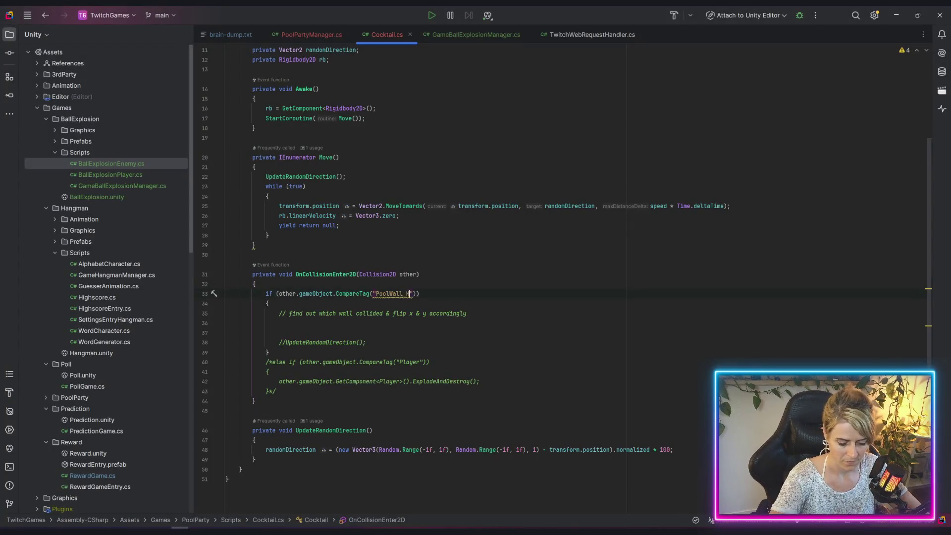
{"action": "type", "text": "al"}
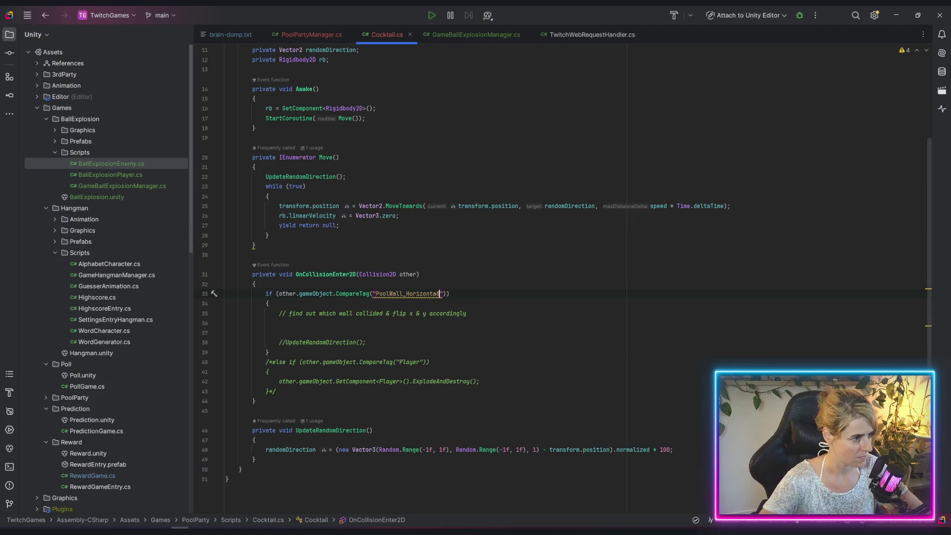
Begin a randomDirection statement on empty line 36 inside the horizontal-wall branch
{"action": "left_click", "coordinate": [276, 322]}
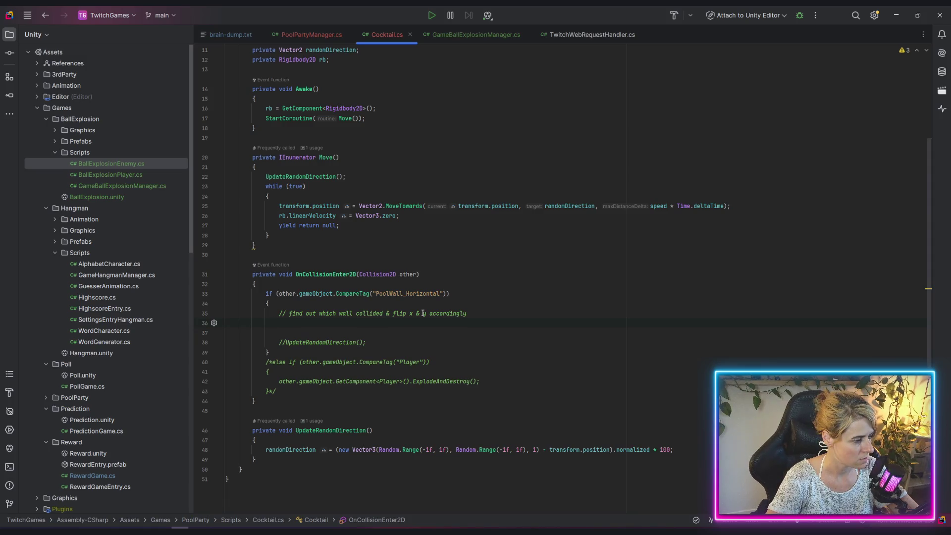
{"action": "type", "text": "ran"}
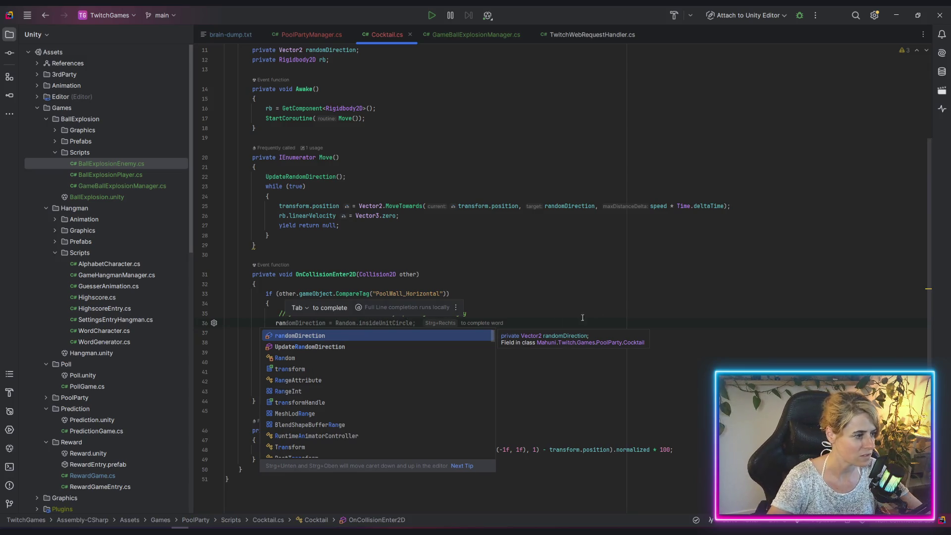
{"action": "key", "text": "Escape"}
{"action": "left_click", "coordinate": [287, 322]}
{"action": "key", "text": "BackSpace"}
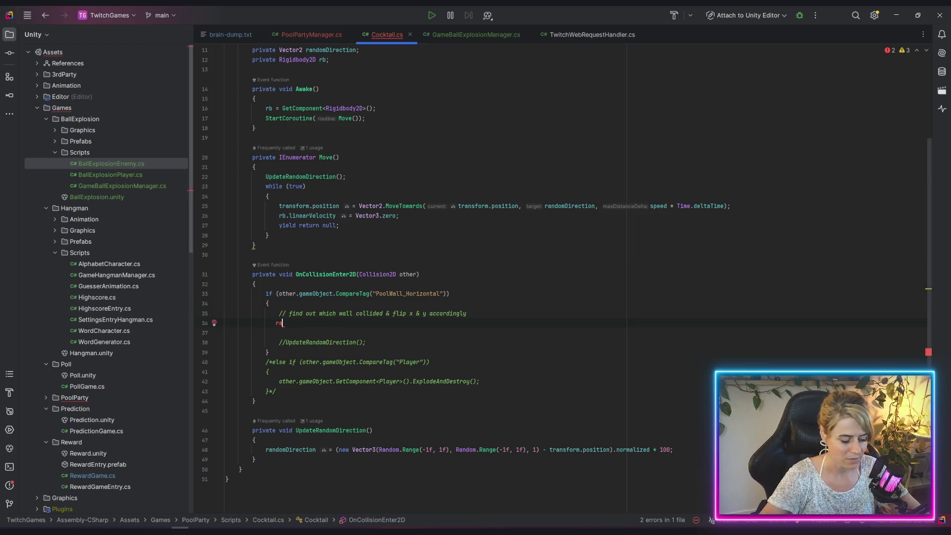
{"action": "type", "text": "nd"}
{"action": "key", "text": "Return"}
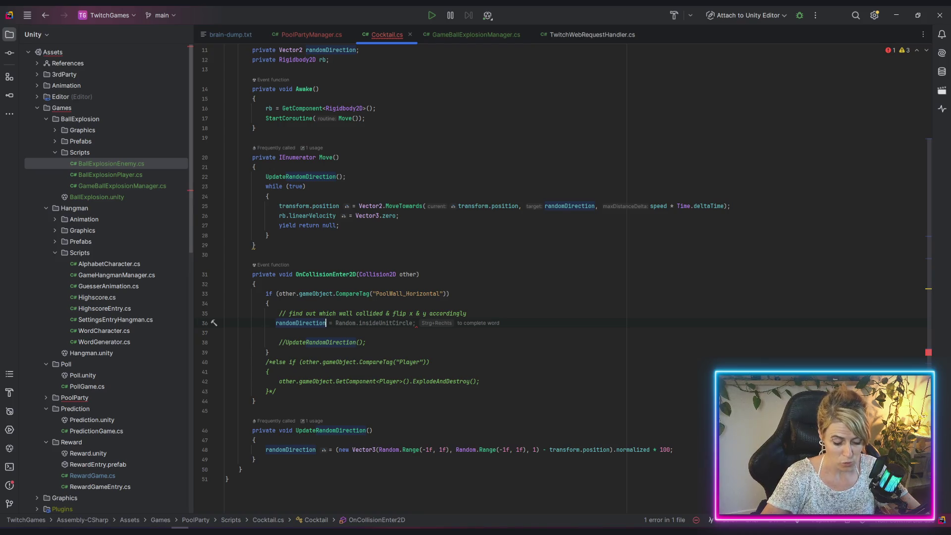
{"action": "type", "text": ".y"}
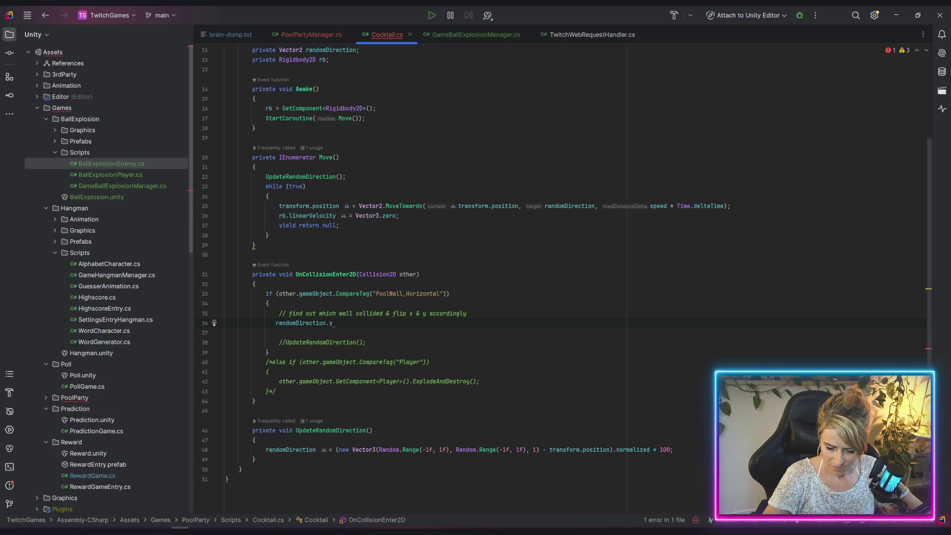
{"action": "type", "text": " *= -1"}
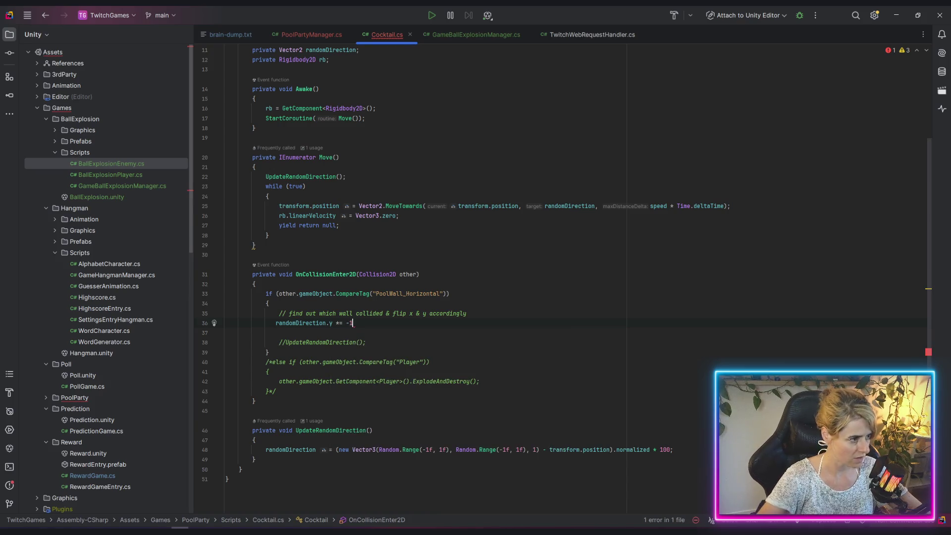
{"action": "type", "text": ";"}
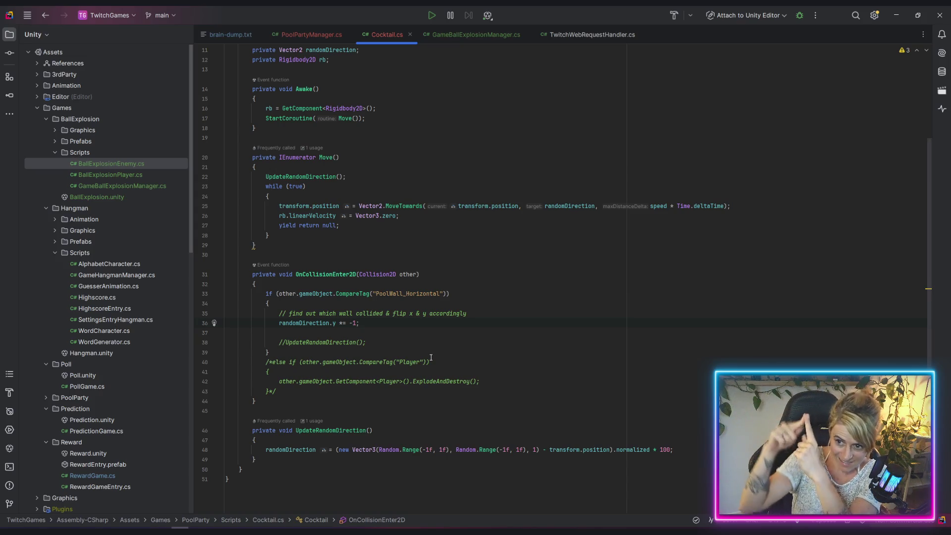
{"action": "left_click", "coordinate": [269, 352]}
{"action": "left_click_drag", "start_coordinate": [263, 293], "coordinate": [268, 303]}
{"action": "key", "text": "ctrl+c"}
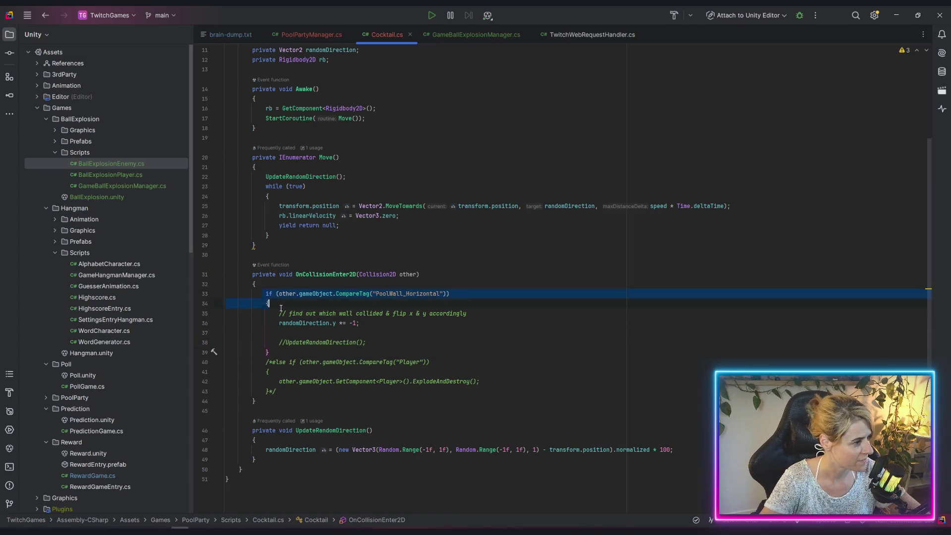
{"action": "left_click", "coordinate": [305, 352]}
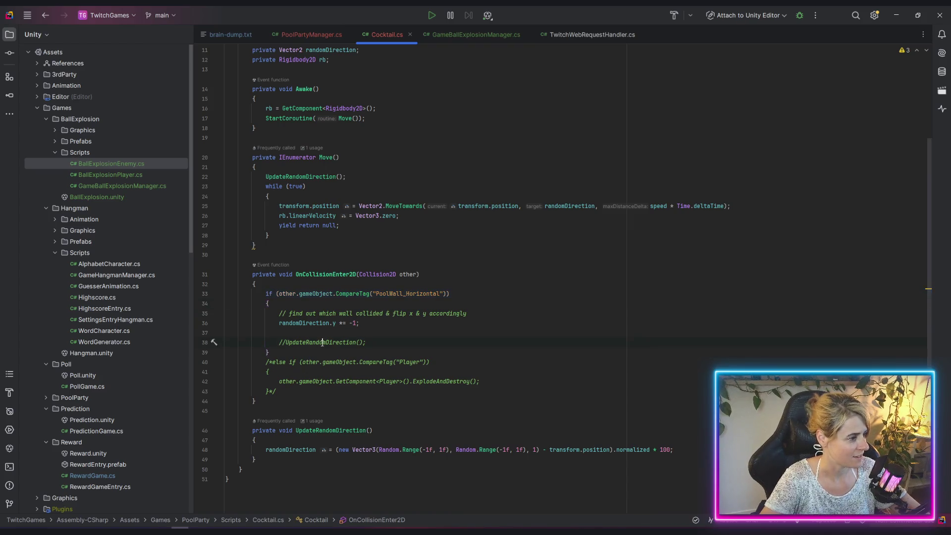
Add an empty else-if block reusing the copied wall tag check after the horizontal-wall block
{"action": "key", "text": "Return"}
{"action": "type", "text": "else"}
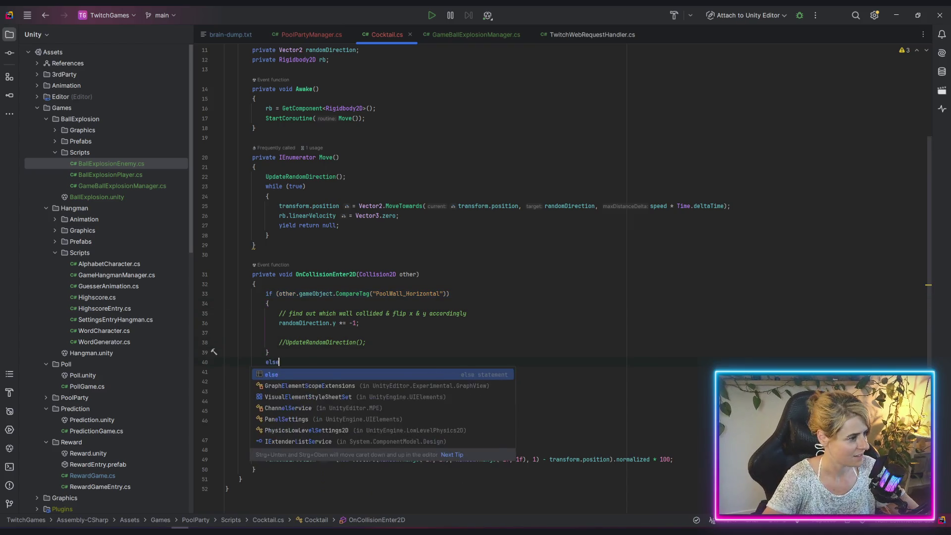
{"action": "key", "text": "ctrl+v"}
{"action": "key", "text": "Return"}
{"action": "type", "text": "}"}
{"action": "key", "text": "Return"}
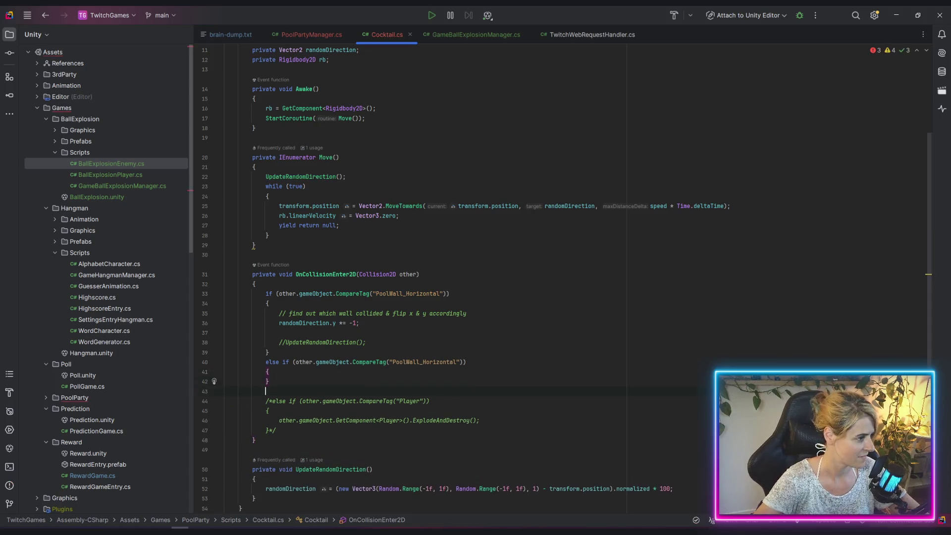
Delete the commented-out UpdateRandomDirection line and the wall-detection comment, leaving a blank else-if line
{"action": "left_click", "coordinate": [377, 332]}
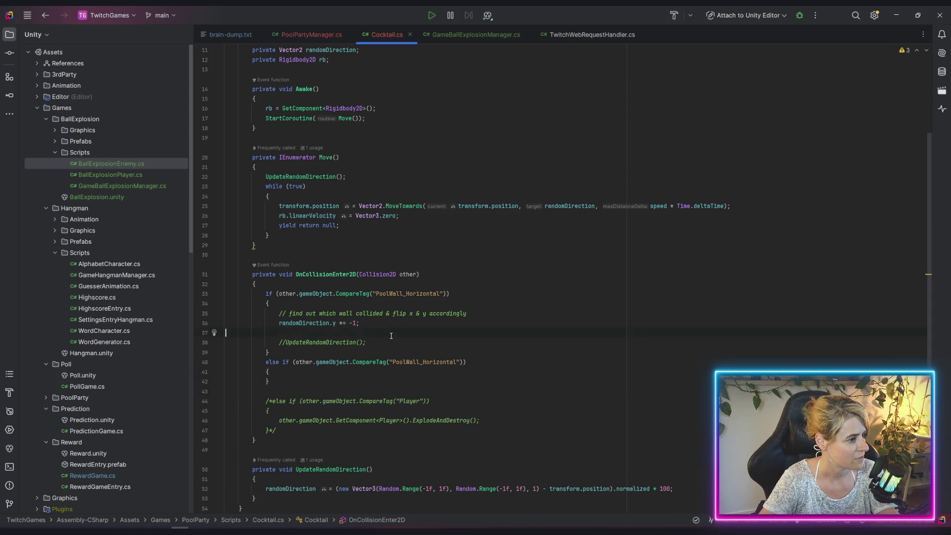
{"action": "key", "text": "shift+Down"}
{"action": "key", "text": "shift+End"}
{"action": "key", "text": "Delete"}
{"action": "left_click", "coordinate": [382, 327]}
{"action": "key", "text": "Delete"}
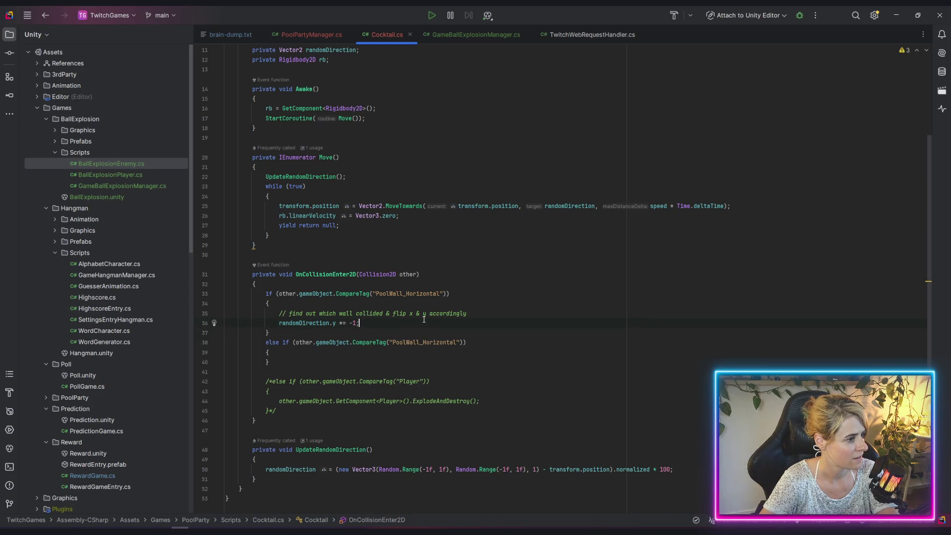
{"action": "left_click", "coordinate": [278, 313]}
{"action": "key", "text": "shift+End"}
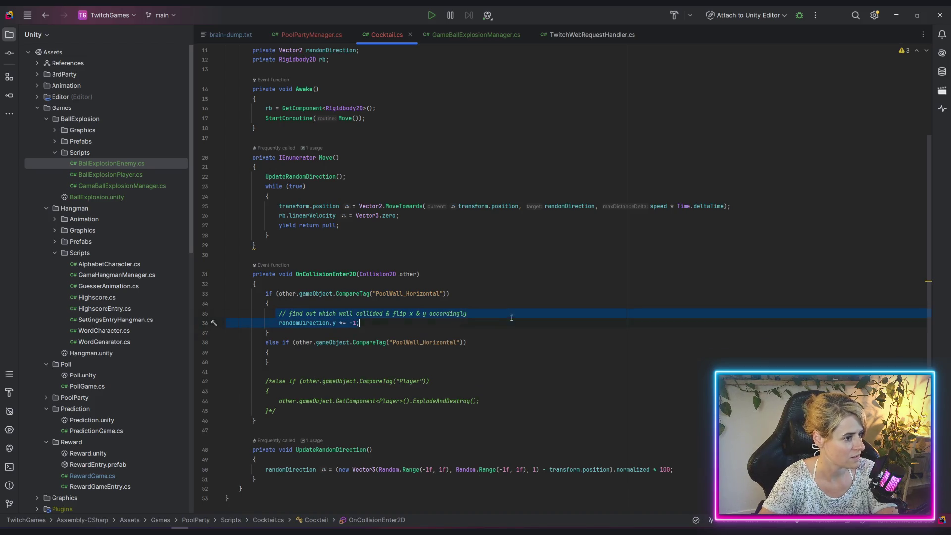
{"action": "key", "text": "Delete"}
{"action": "key", "text": "Delete"}
{"action": "left_click", "coordinate": [344, 341]}
{"action": "key", "text": "Return"}
Make the else-if check PoolWall_Vertical and flip randomDirection.x inside it
{"action": "left_click_drag", "start_coordinate": [423, 332], "coordinate": [456, 333]}
{"action": "type", "text": "Vertical"}
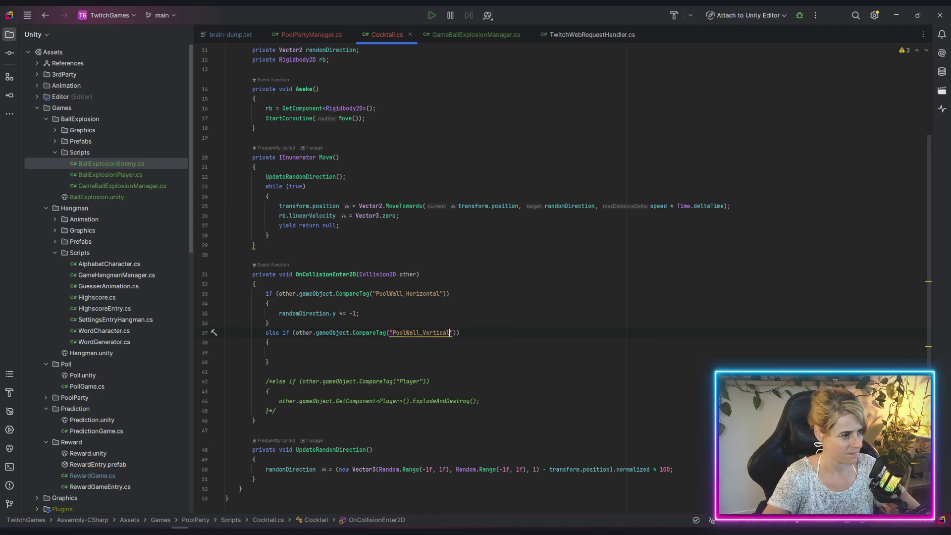
{"action": "key", "text": "Down"}
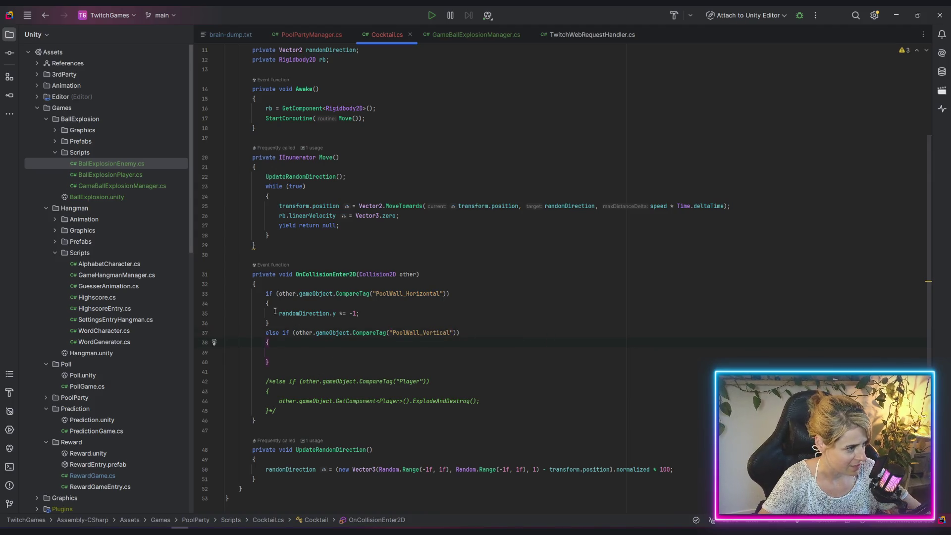
{"action": "left_click_drag", "start_coordinate": [278, 313], "coordinate": [371, 309]}
{"action": "key", "text": "ctrl+c"}
{"action": "left_click", "coordinate": [311, 352]}
{"action": "key", "text": "ctrl+v"}
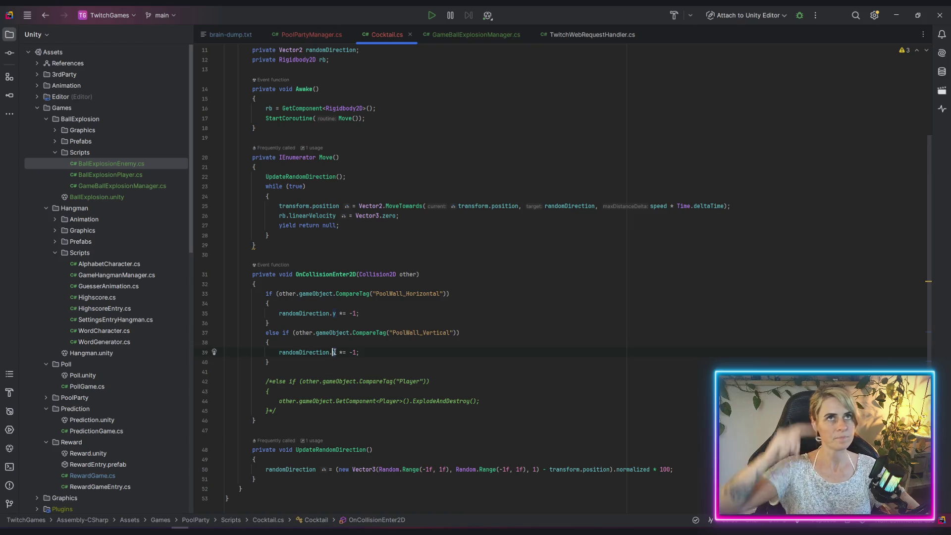
{"action": "left_click", "coordinate": [334, 352]}
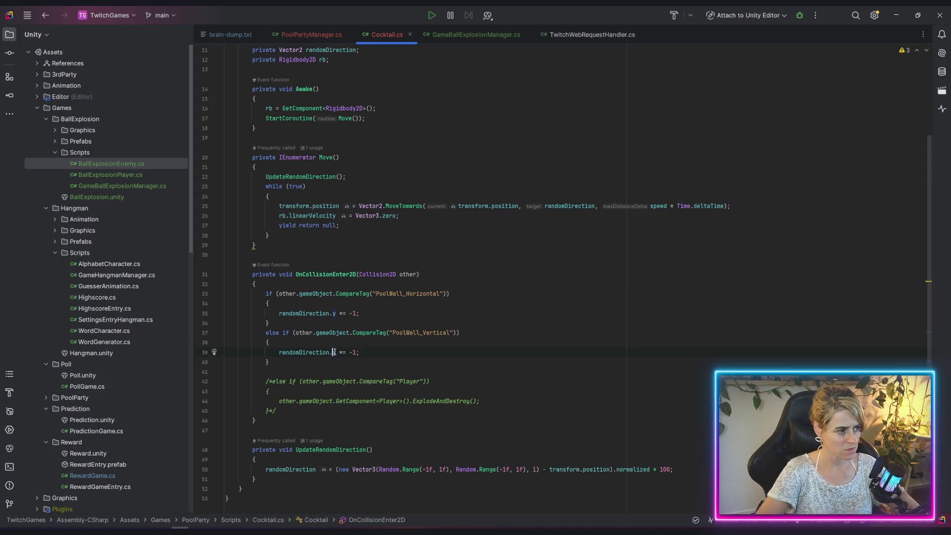
{"action": "key", "text": "Delete"}
{"action": "type", "text": "x"}
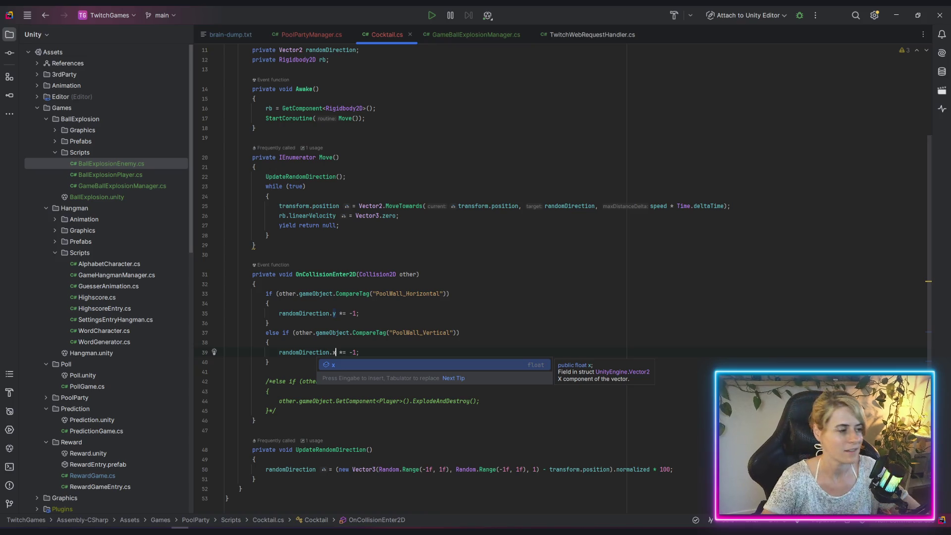
{"action": "left_click", "coordinate": [431, 274]}
Remove the blank line after the else-if block and switch to Unity to recompile
{"action": "left_click", "coordinate": [297, 365]}
{"action": "key", "text": "Delete"}
{"action": "left_click", "coordinate": [576, 328]}
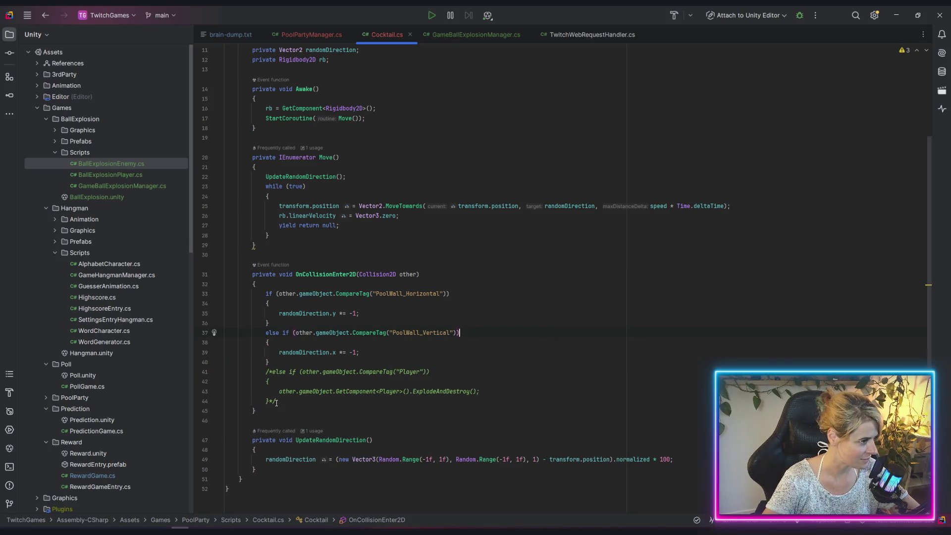
{"action": "scroll", "coordinate": [274, 422], "scroll_direction": "up", "scroll_amount": 1}
{"action": "key", "text": "alt+Tab"}
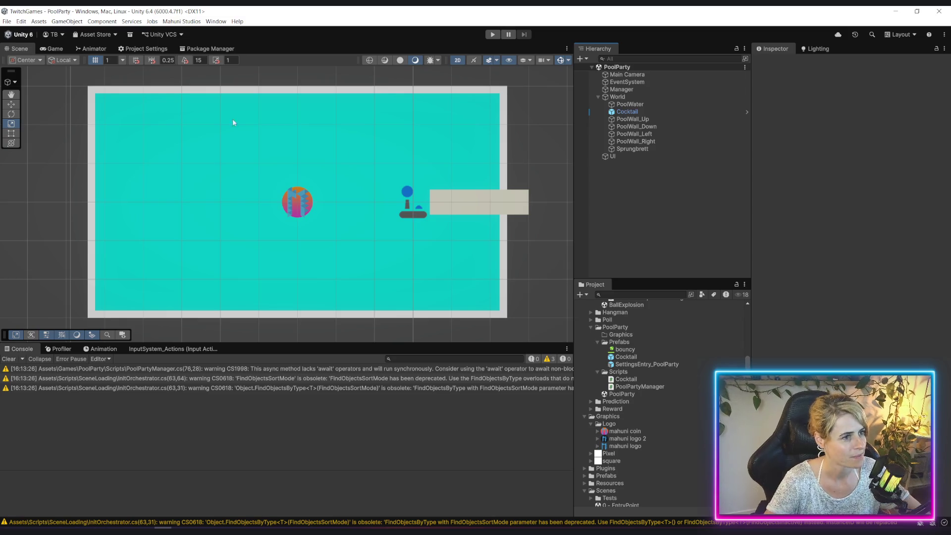
Start Play mode and connect the game to the Twitch channel
{"action": "left_click", "coordinate": [493, 35]}
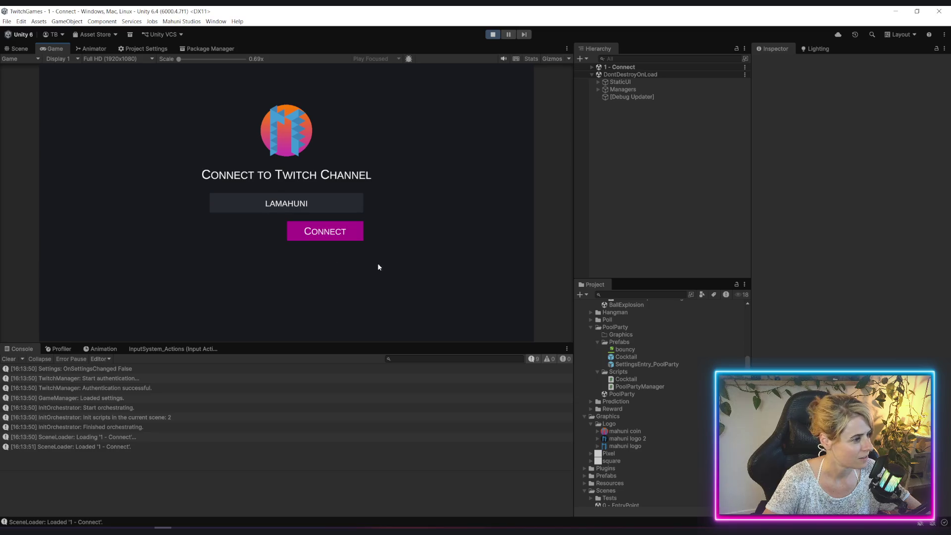
{"action": "left_click", "coordinate": [339, 235]}
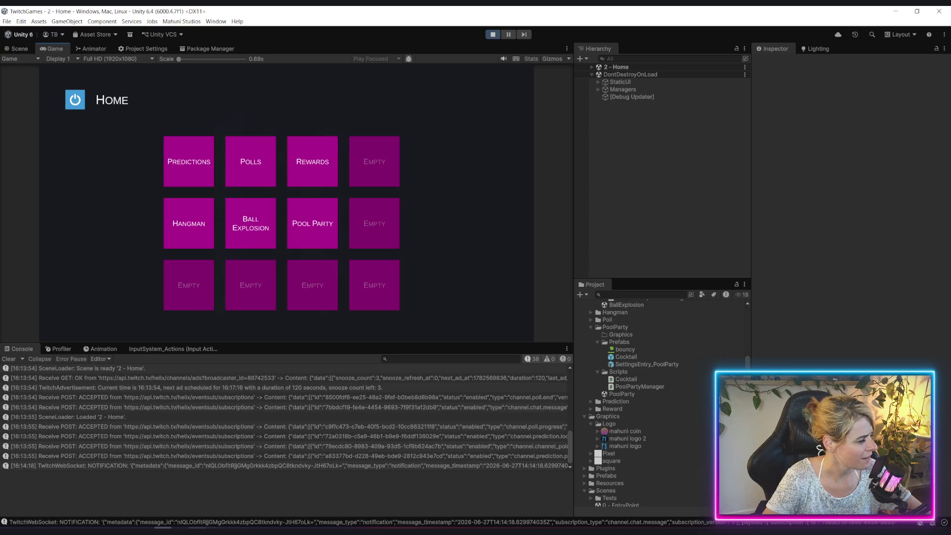
{"action": "key", "text": "alt+Tab"}
Browse the collision's members via 'other.' in the horizontal-wall block, then delete that line
{"action": "left_click", "coordinate": [291, 331]}
{"action": "key", "text": "Return"}
{"action": "type", "text": "o"}
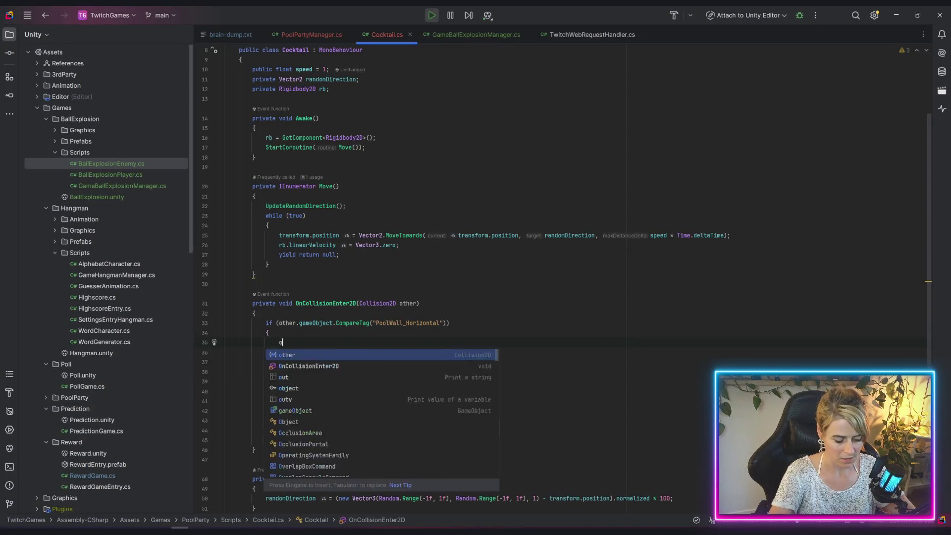
{"action": "type", "text": "ther."}
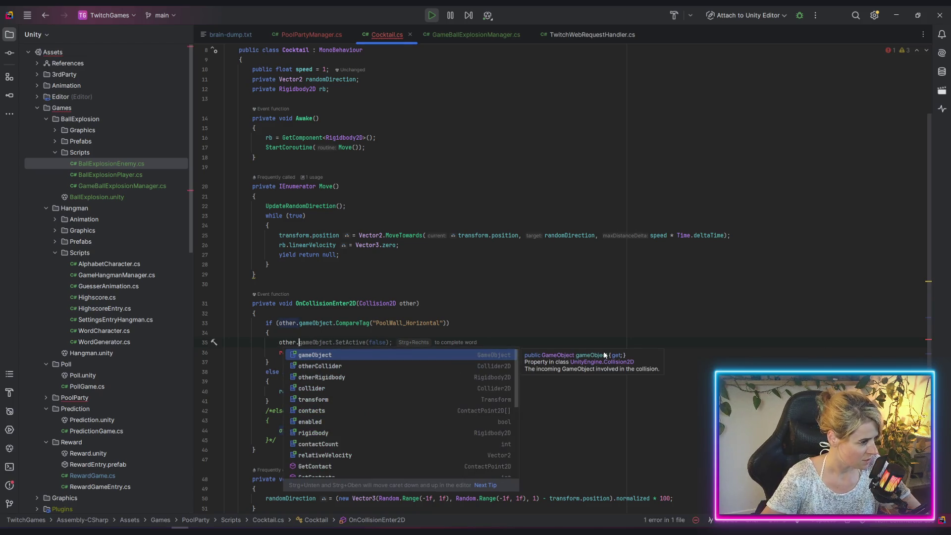
{"action": "key", "text": "Down"}
{"action": "key", "text": "Down"}
{"action": "key", "text": "Down"}
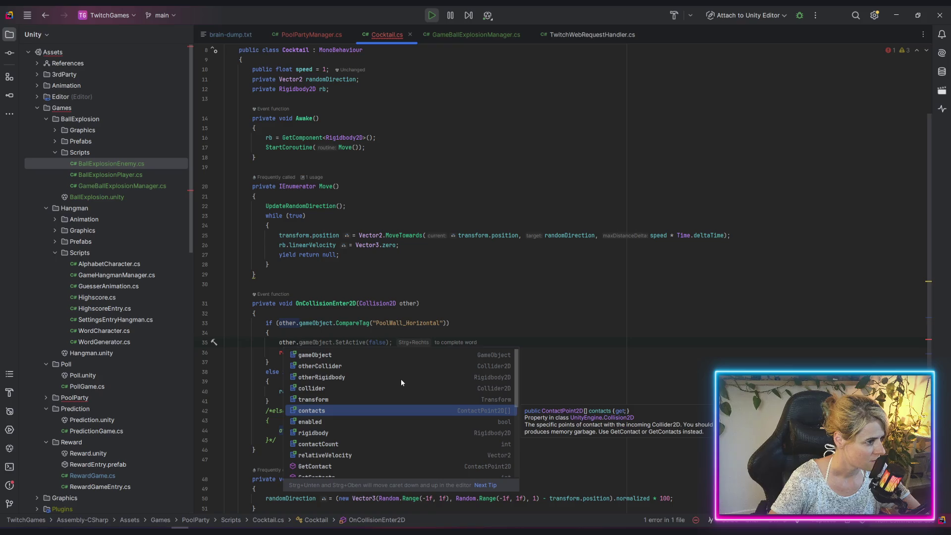
{"action": "scroll", "coordinate": [401, 383], "scroll_direction": "down", "scroll_amount": 2}
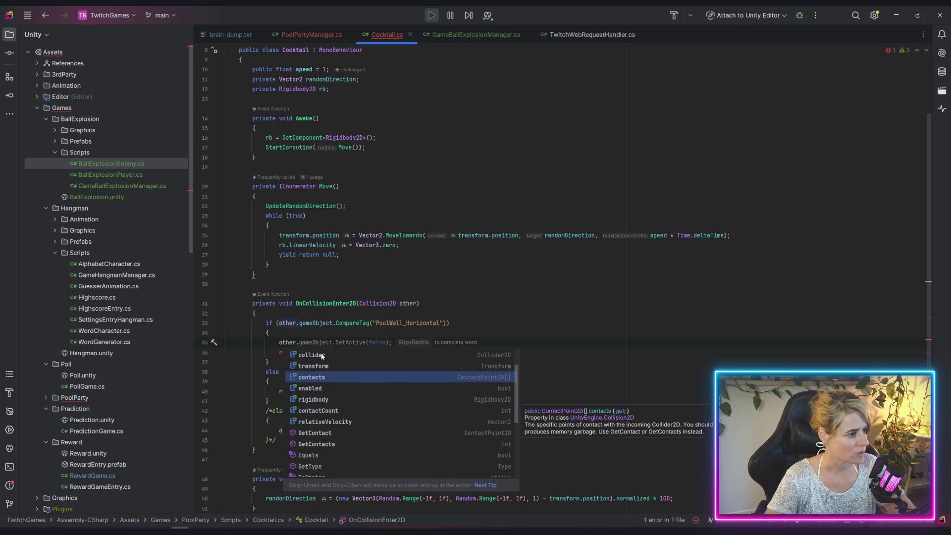
{"action": "left_click", "coordinate": [277, 336]}
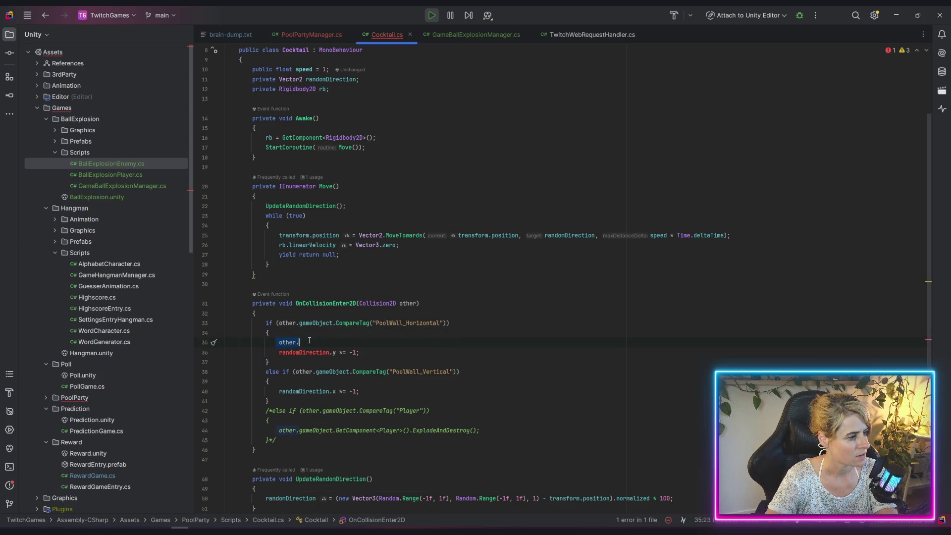
{"action": "key", "text": "Delete"}
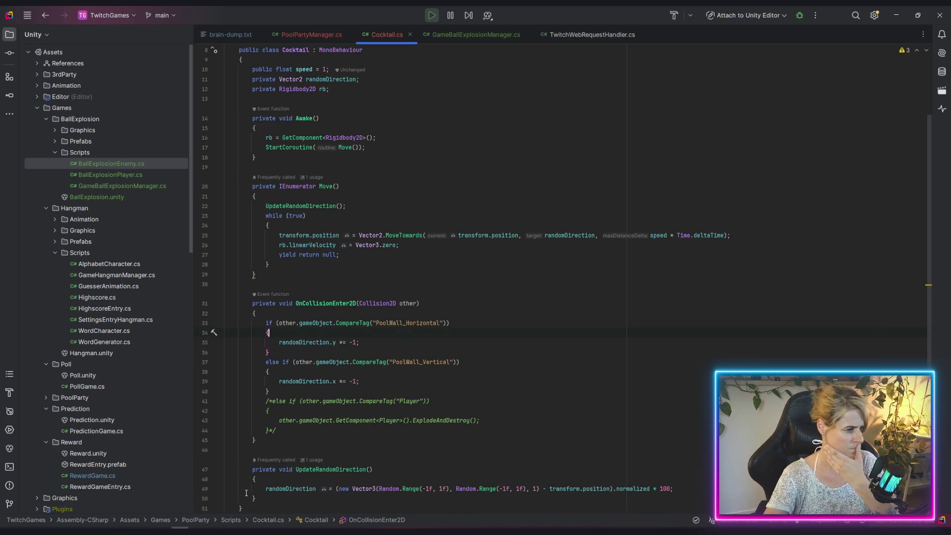
{"action": "mouse_move", "coordinate": [231, 531]}
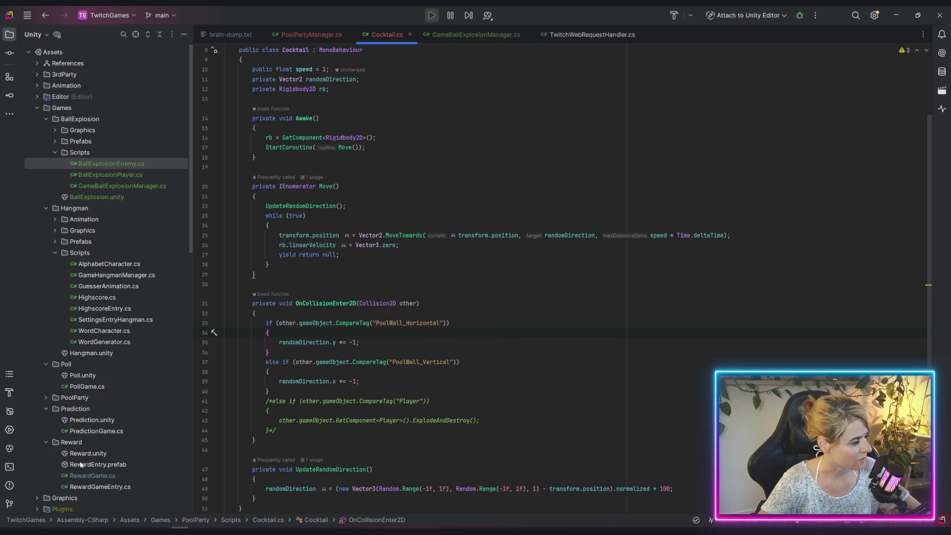
{"action": "key", "text": "alt+Tab"}
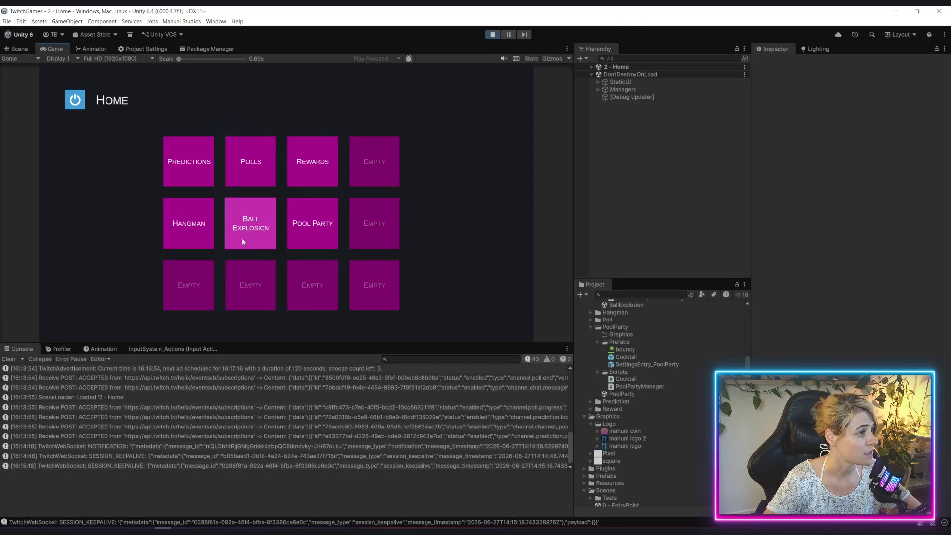
Test Ball Explosion with a spawned ball, return Home, clear the console and launch Pool Party
{"action": "left_click", "coordinate": [242, 241]}
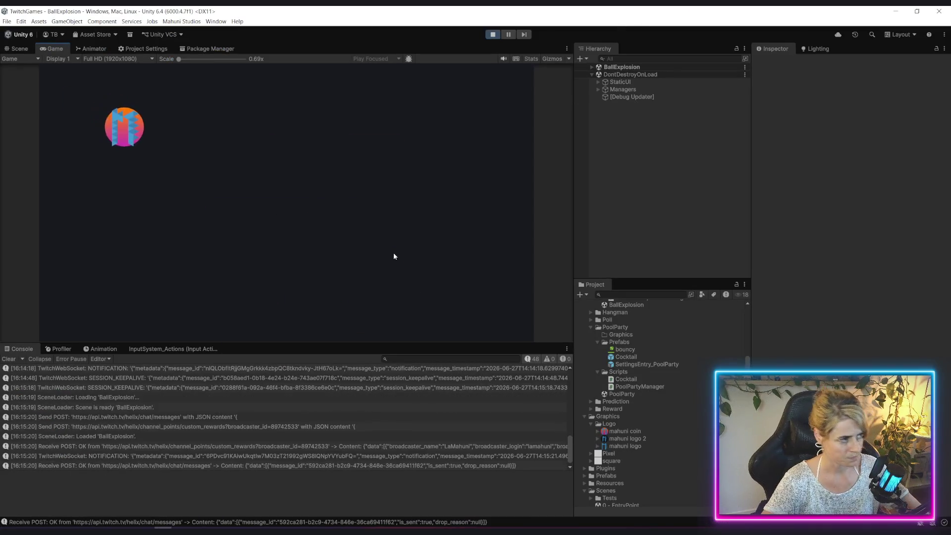
{"action": "left_click", "coordinate": [279, 178]}
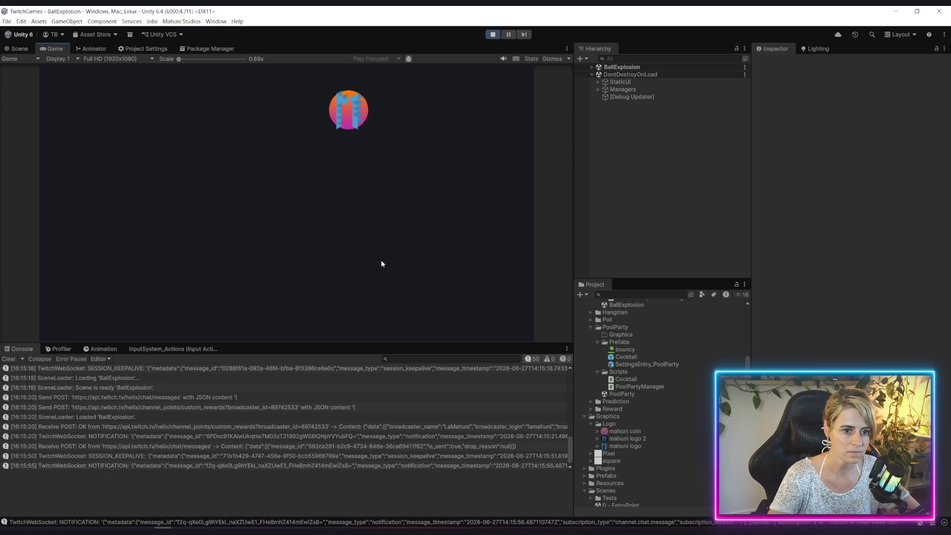
{"action": "key", "text": "Escape"}
{"action": "left_click", "coordinate": [213, 306]}
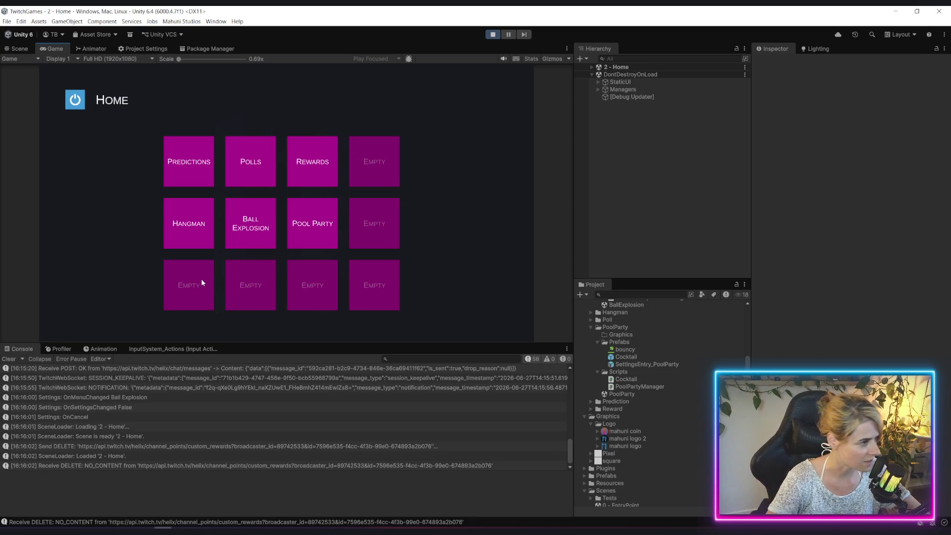
{"action": "left_click", "coordinate": [7, 359]}
{"action": "left_click", "coordinate": [313, 221]}
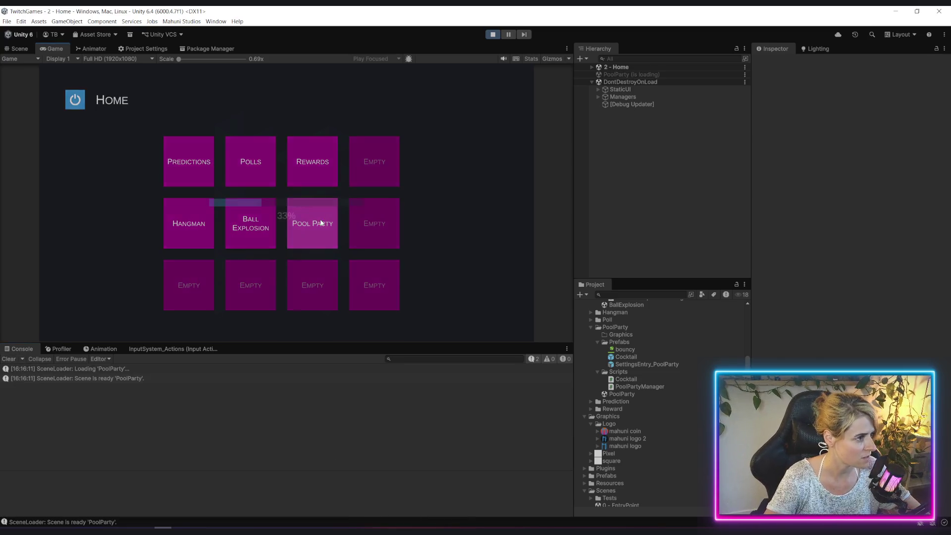
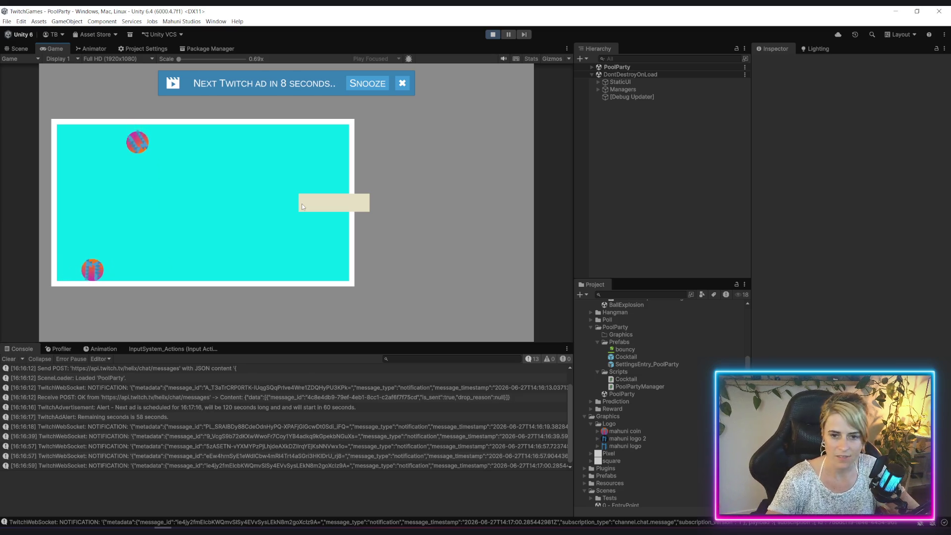
Look over the y-direction flip on line 35 of Cocktail.cs, then return to the game
{"action": "key", "text": "alt+Tab"}
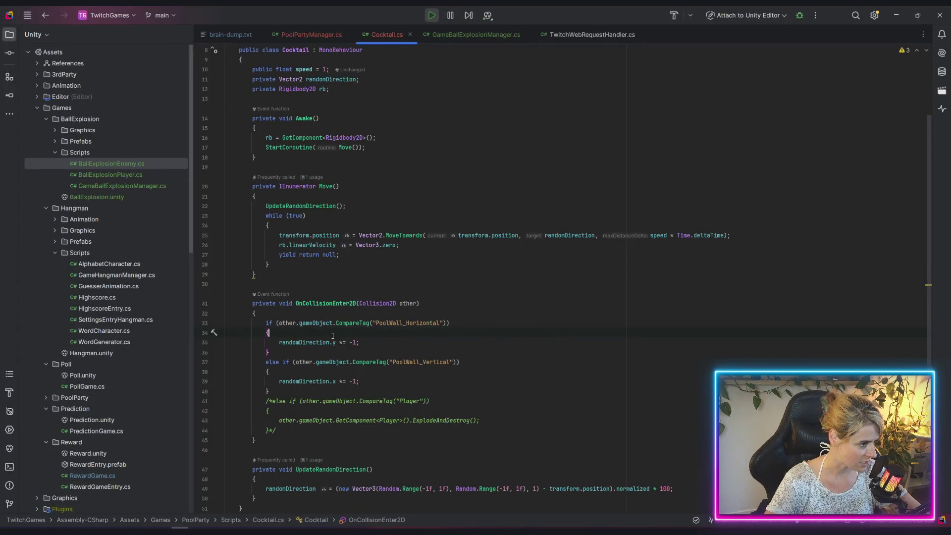
{"action": "left_click_drag", "start_coordinate": [397, 347], "coordinate": [397, 345]}
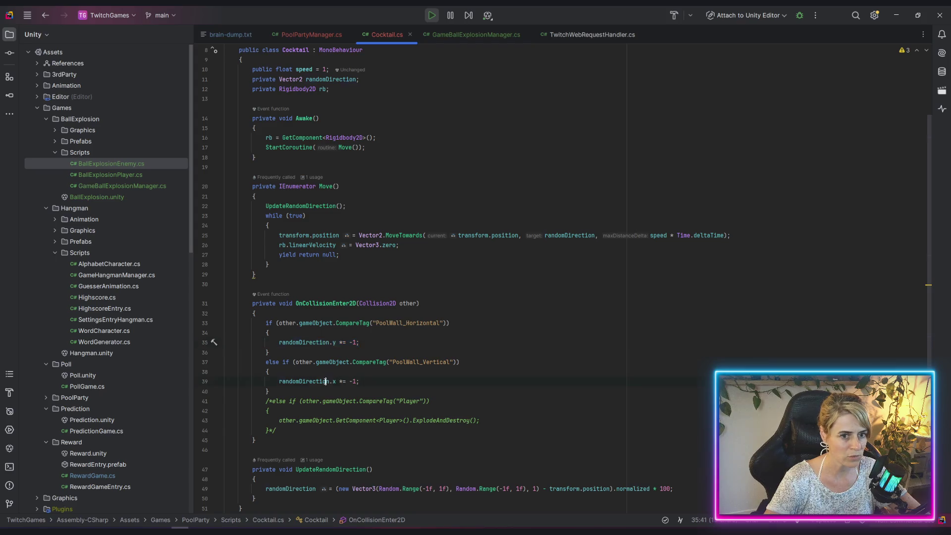
{"action": "key", "text": "alt+Tab"}
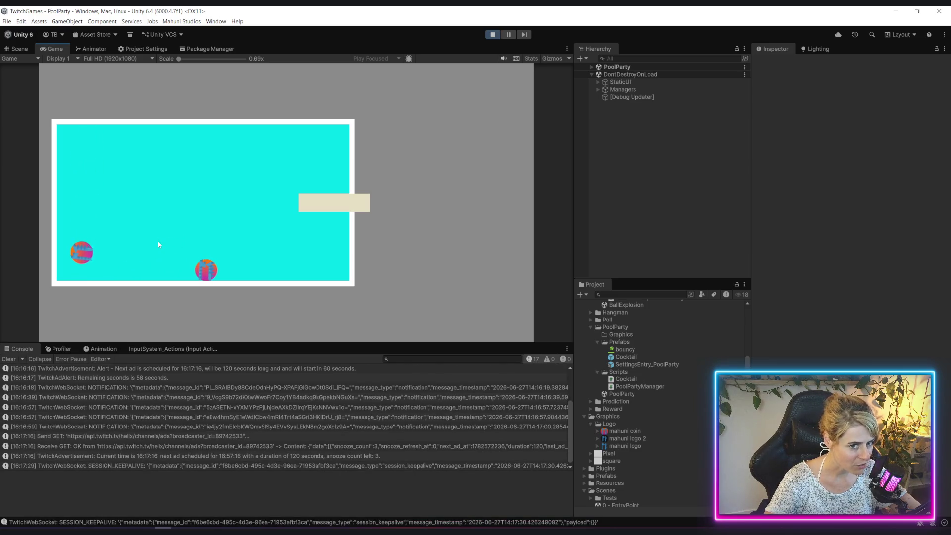
Reload Pool Party from Settings, then exit to Home and start Ball Explosion
{"action": "key", "text": "Escape"}
{"action": "left_click", "coordinate": [218, 303]}
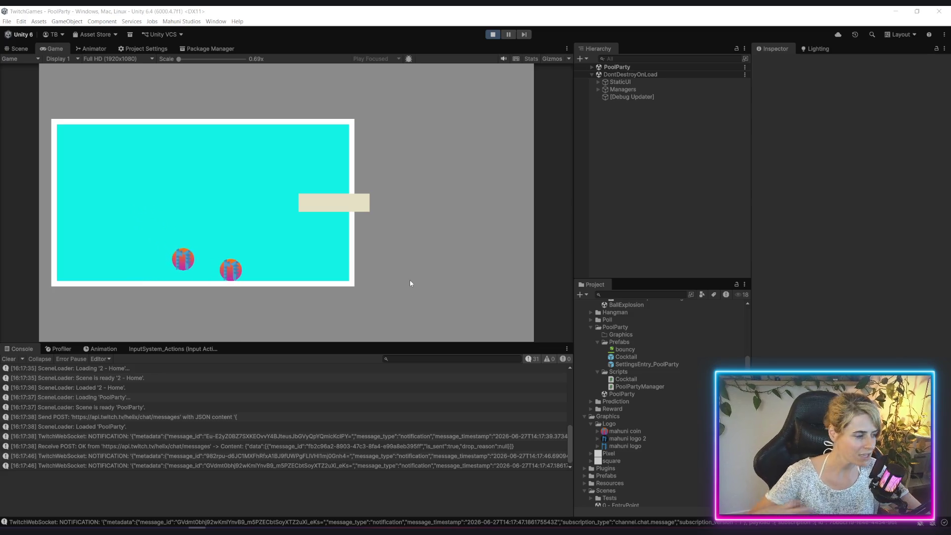
{"action": "key", "text": "Escape"}
{"action": "left_click", "coordinate": [219, 305]}
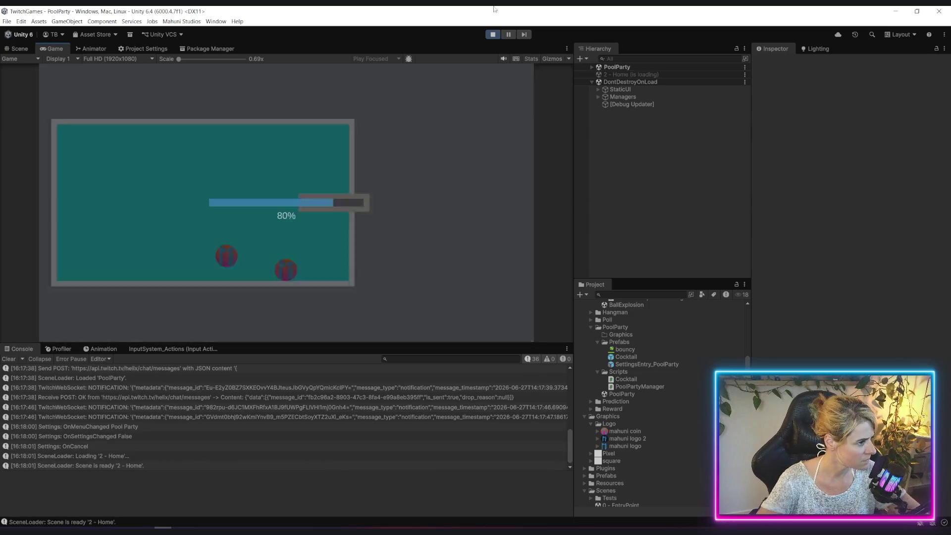
{"action": "left_click", "coordinate": [251, 224]}
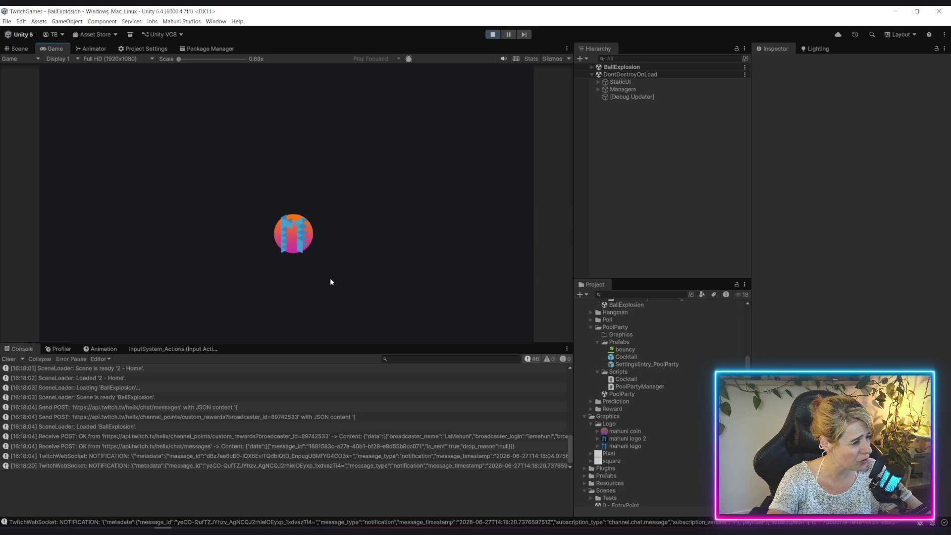
Exit to Home, briefly rerun Pool Party, then stop play mode
{"action": "key", "text": "Escape"}
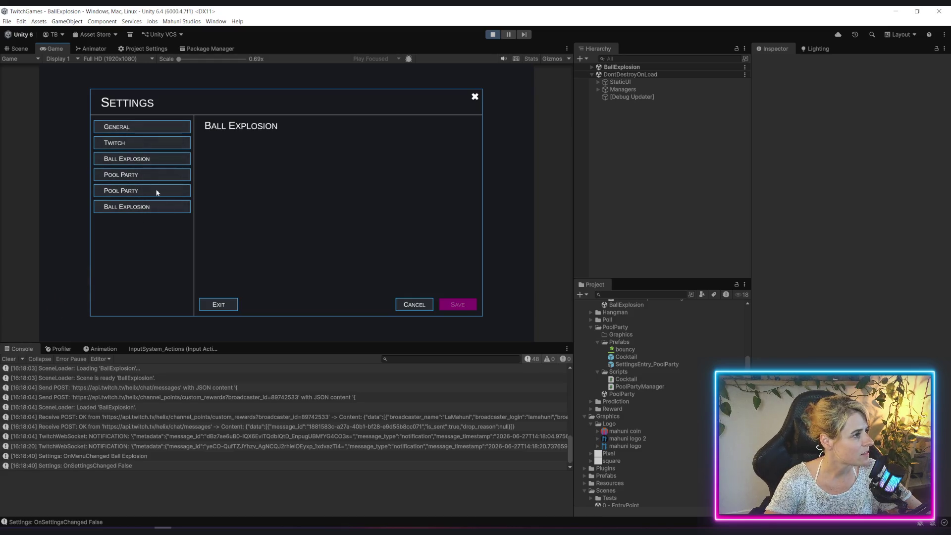
{"action": "left_click", "coordinate": [218, 304]}
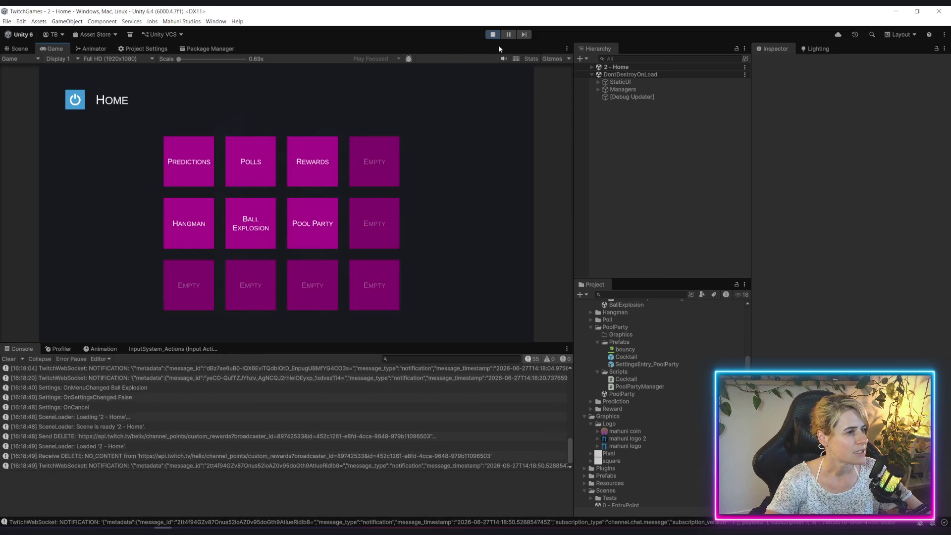
{"action": "left_click", "coordinate": [325, 207]}
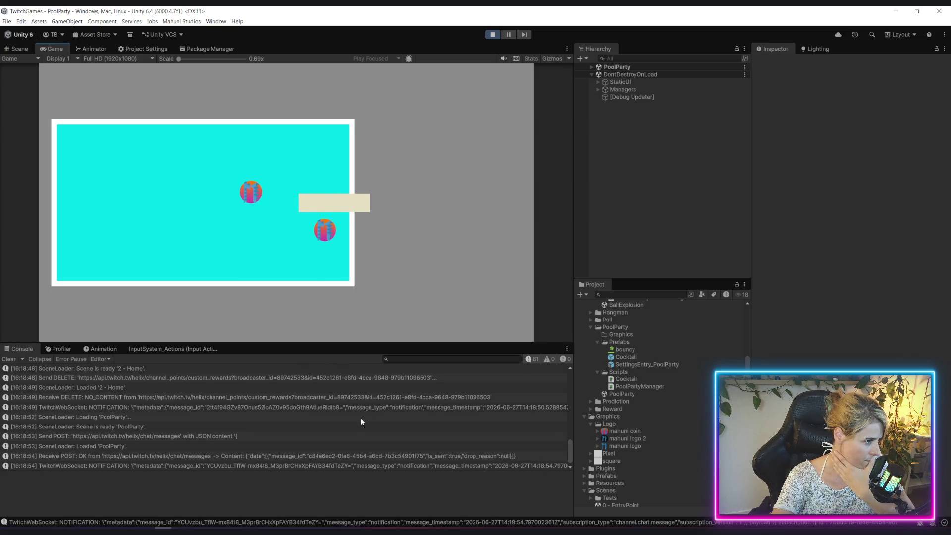
{"action": "left_click", "coordinate": [493, 34]}
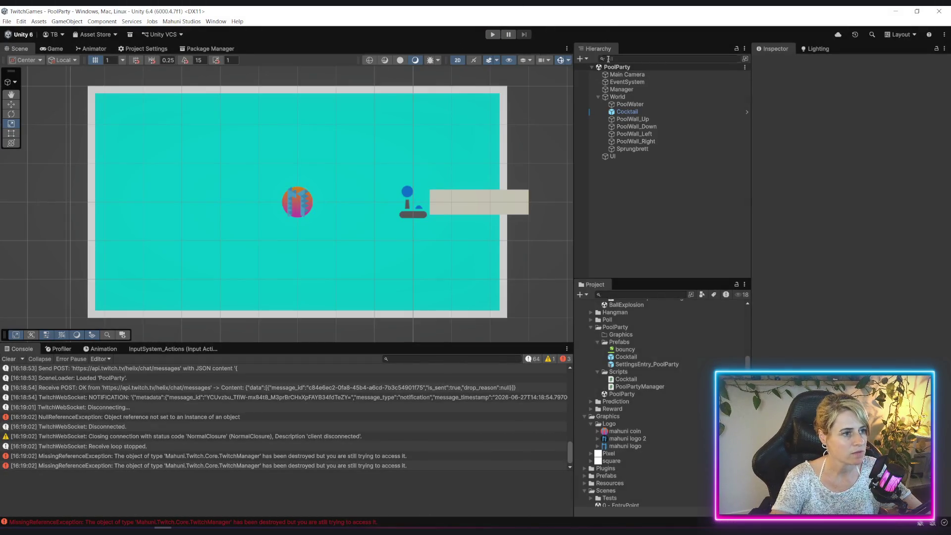
Inspect the Cocktail object under World, then switch to Cocktail.cs in Rider
{"action": "left_click", "coordinate": [628, 112]}
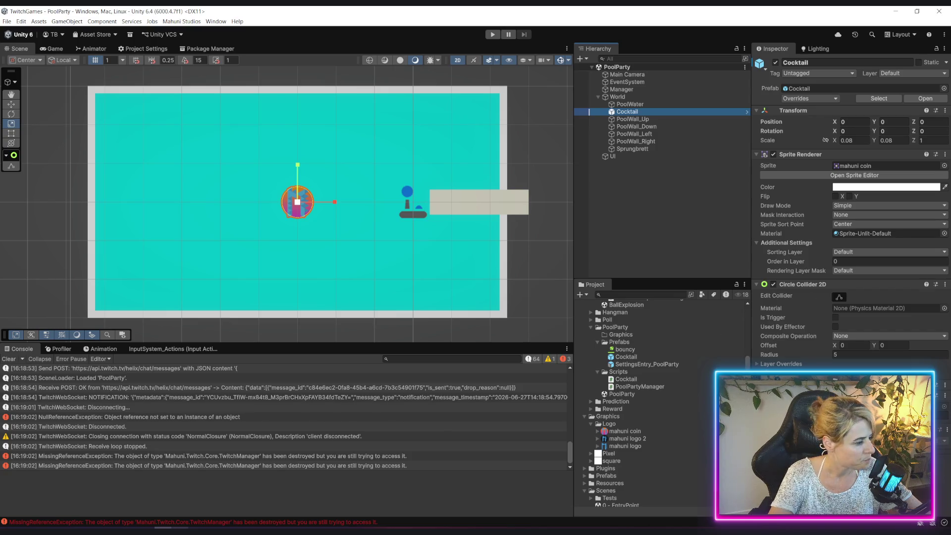
{"action": "key", "text": "alt+Tab"}
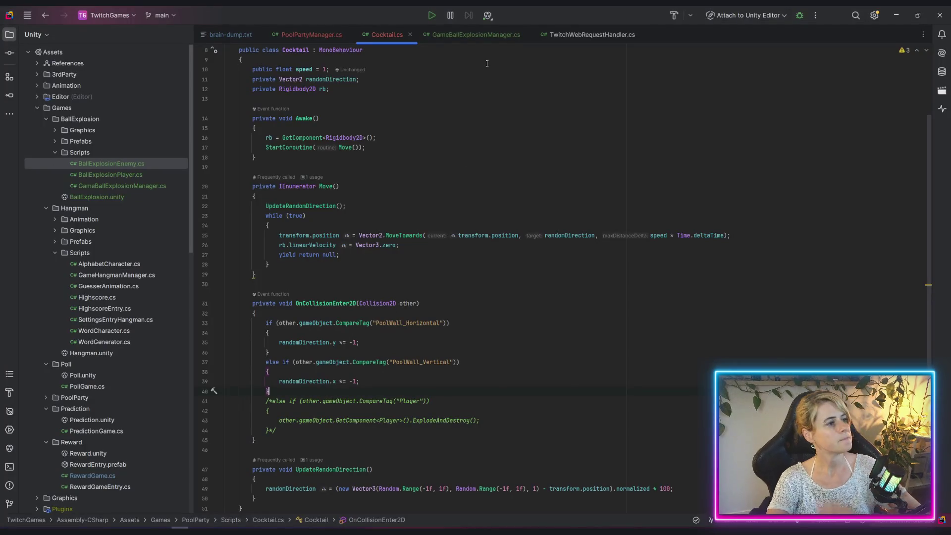
Comment out StartCoroutine(Move()) in Awake and insert an rb.AddForce call
{"action": "scroll", "coordinate": [339, 304], "scroll_direction": "down", "scroll_amount": 2}
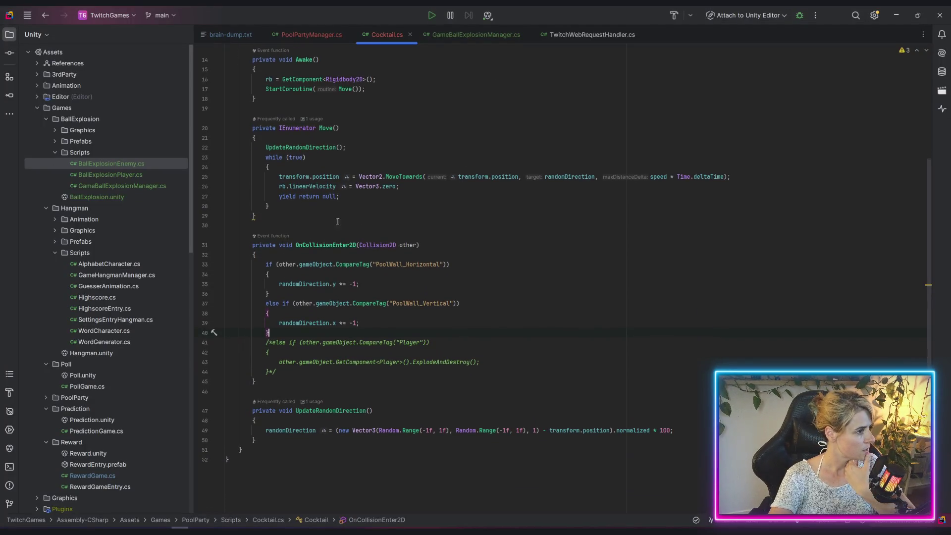
{"action": "scroll", "coordinate": [410, 302], "scroll_direction": "up", "scroll_amount": 3}
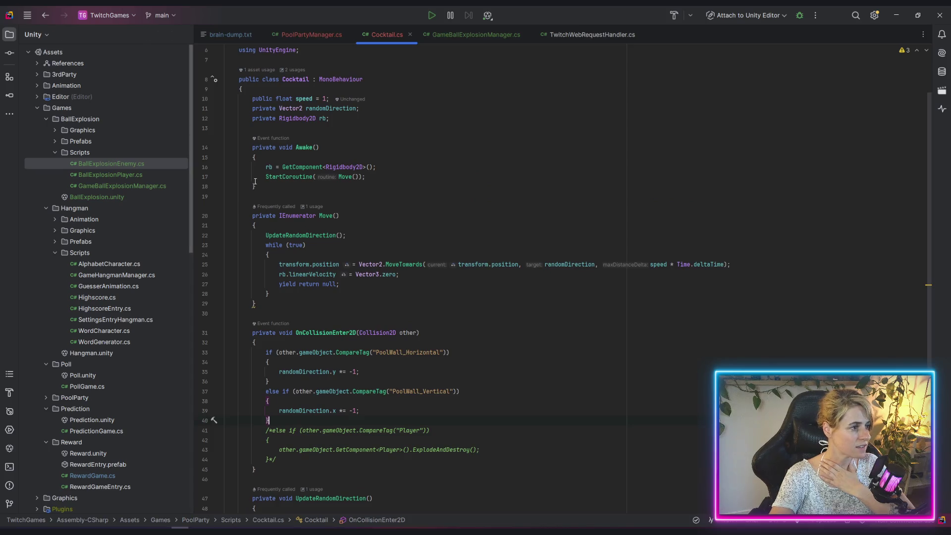
{"action": "key", "text": "ctrl+slash"}
{"action": "key", "text": "Return"}
{"action": "key", "text": "Return"}
{"action": "key", "text": "Return"}
{"action": "key", "text": "Up"}
{"action": "key", "text": "Up"}
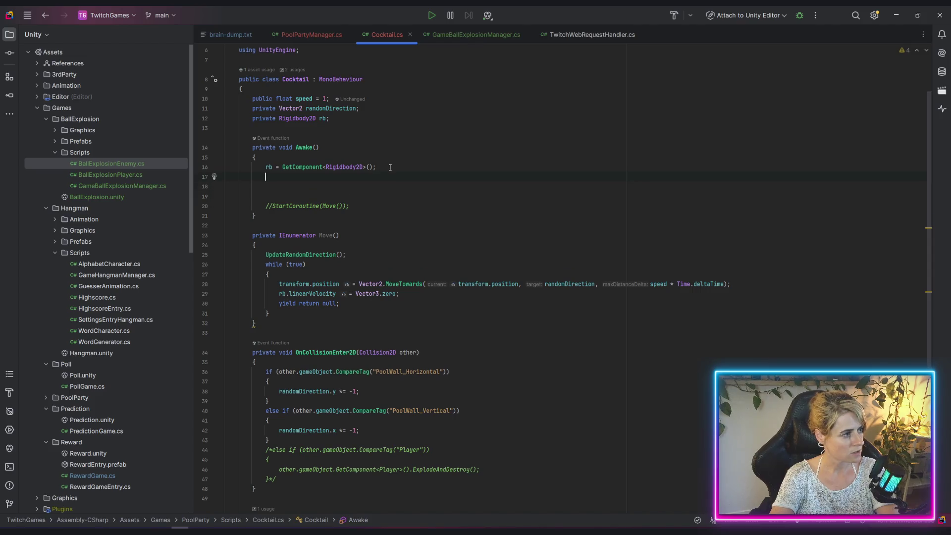
{"action": "type", "text": "rb.for"}
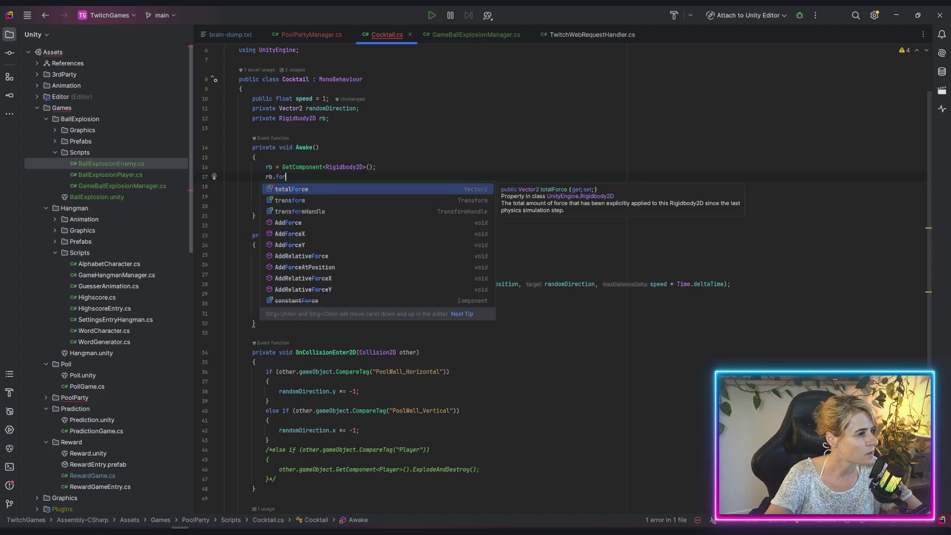
{"action": "key", "text": "Down"}
{"action": "key", "text": "Down"}
{"action": "key", "text": "Down"}
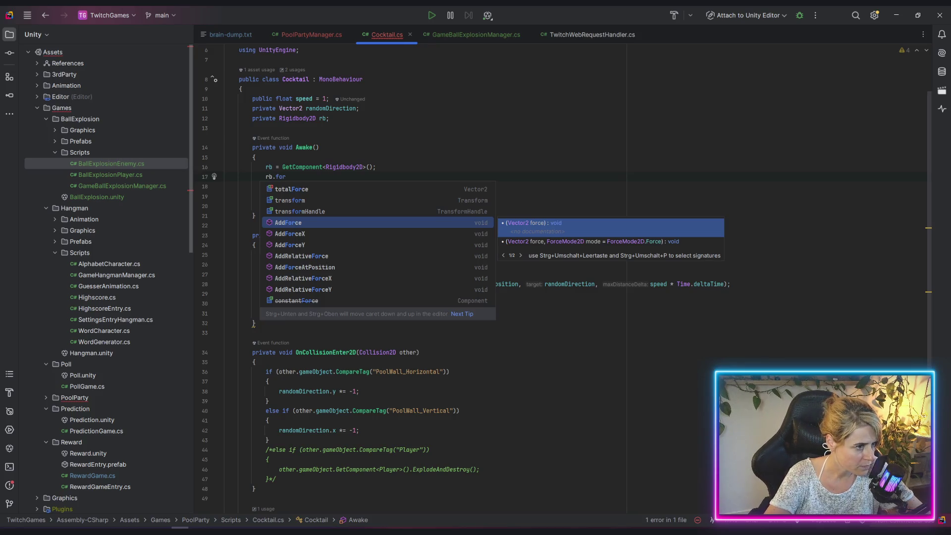
{"action": "key", "text": "Return"}
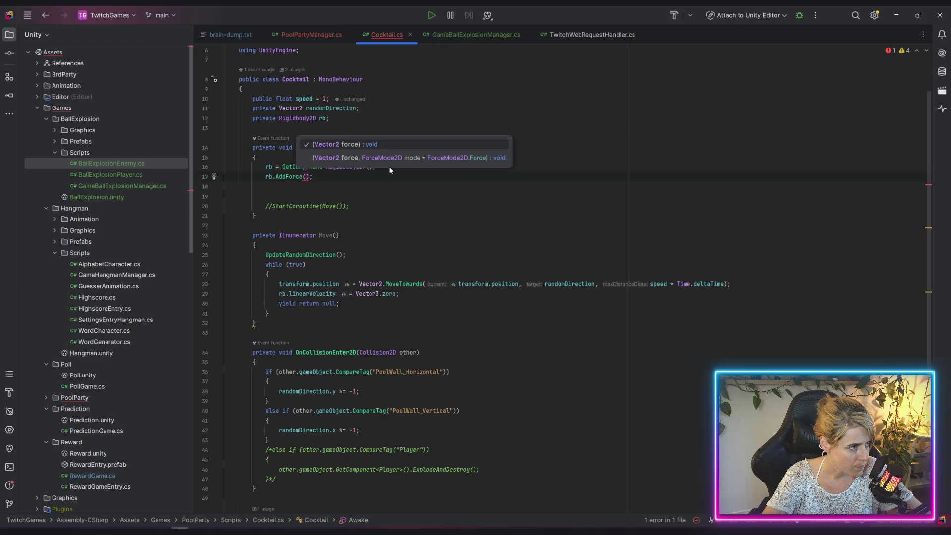
Pass AddForce a new Vector2 built from two Random.Range calls
{"action": "type", "text": "new Vector2"}
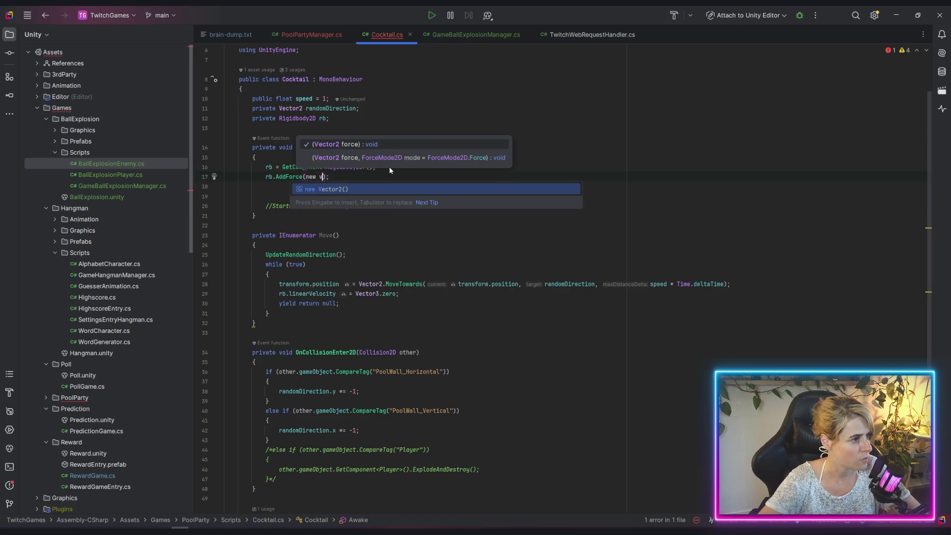
{"action": "key", "text": "Return"}
{"action": "type", "text": "random)"}
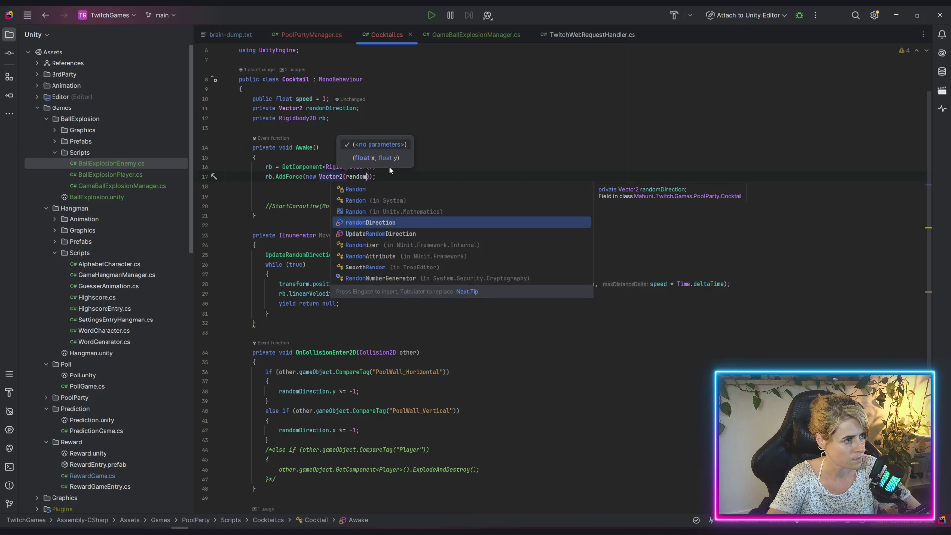
{"action": "key", "text": "Return"}
{"action": "type", "text": "."}
{"action": "key", "text": "BackSpace"}
{"action": "key", "text": "BackSpace"}
{"action": "key", "text": "BackSpace"}
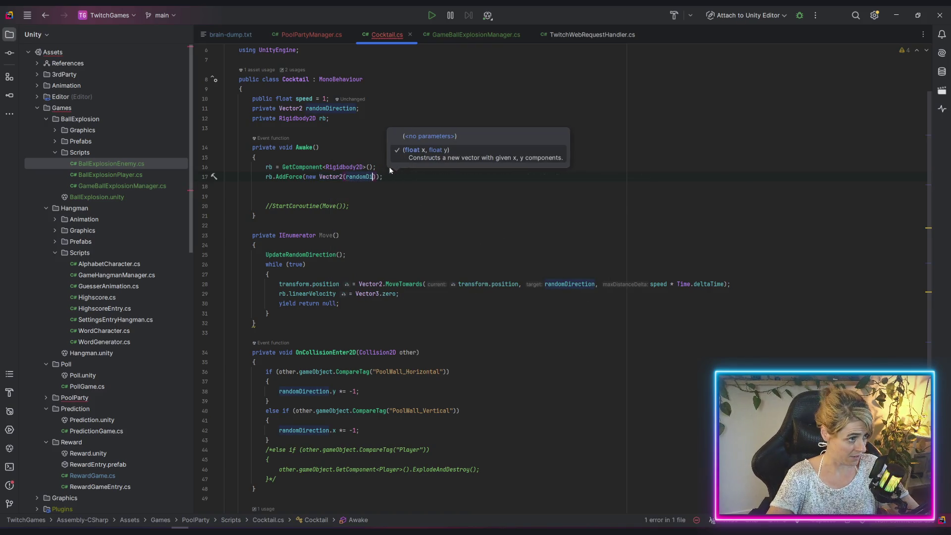
{"action": "type", "text": ".re"}
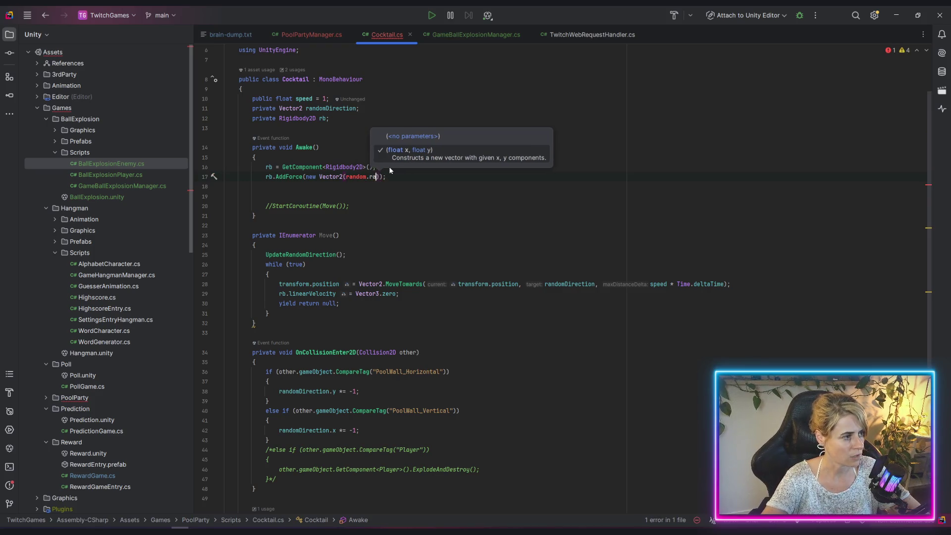
{"action": "key", "text": "BackSpace"}
{"action": "key", "text": "BackSpace"}
{"action": "key", "text": "BackSpace"}
{"action": "type", "text": "Rqa"}
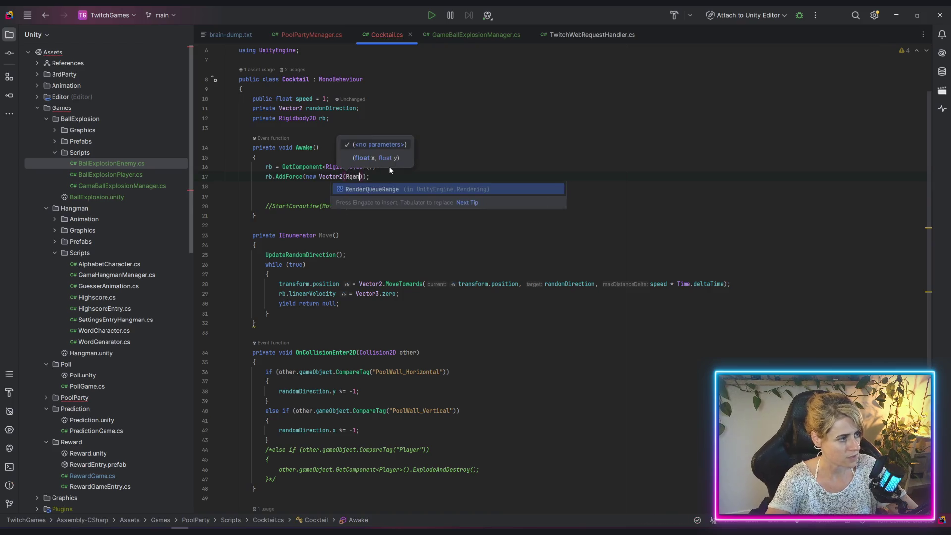
{"action": "key", "text": "BackSpace"}
{"action": "key", "text": "BackSpace"}
{"action": "type", "text": "andom"}
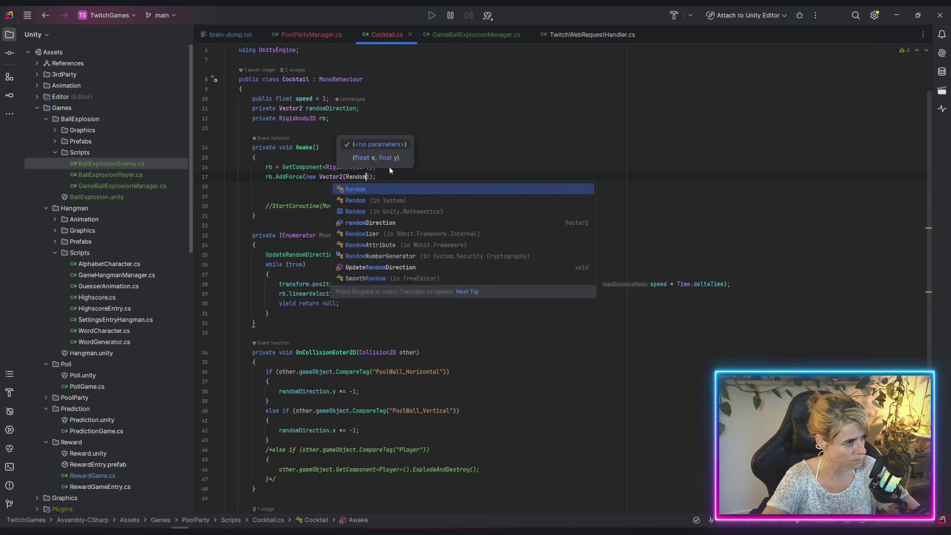
{"action": "key", "text": "Tab"}
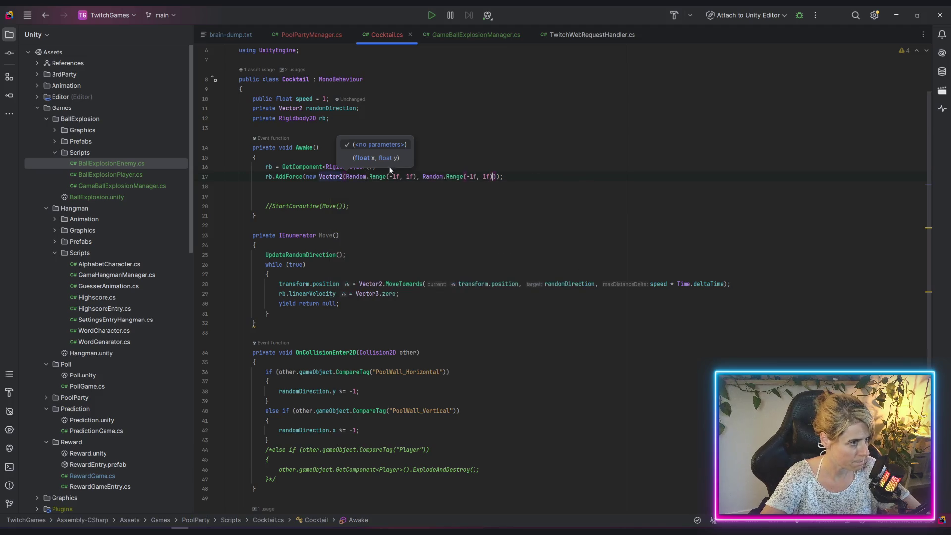
Replace all four 1f range bounds with speed, so each axis spans -speed to speed
{"action": "left_click", "coordinate": [322, 119]}
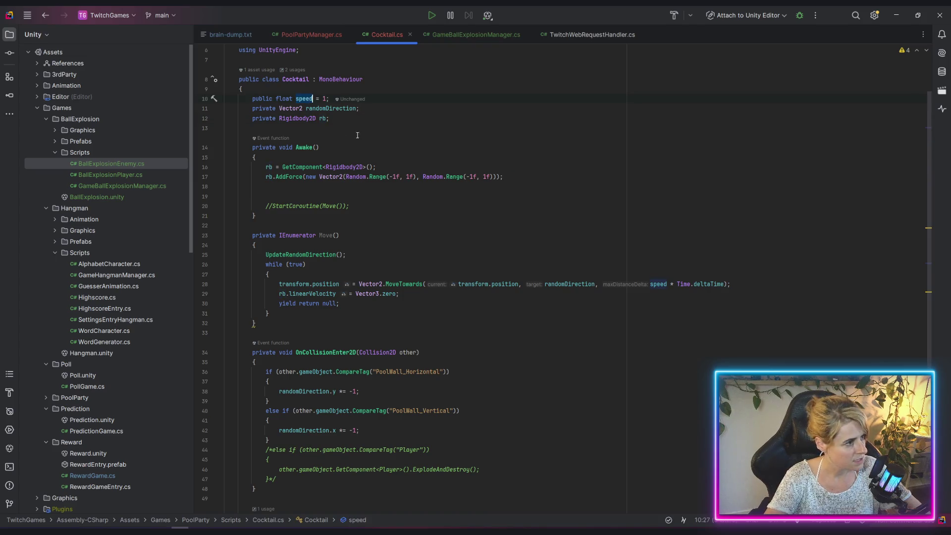
{"action": "double_click", "coordinate": [393, 177]}
{"action": "type", "text": "speed"}
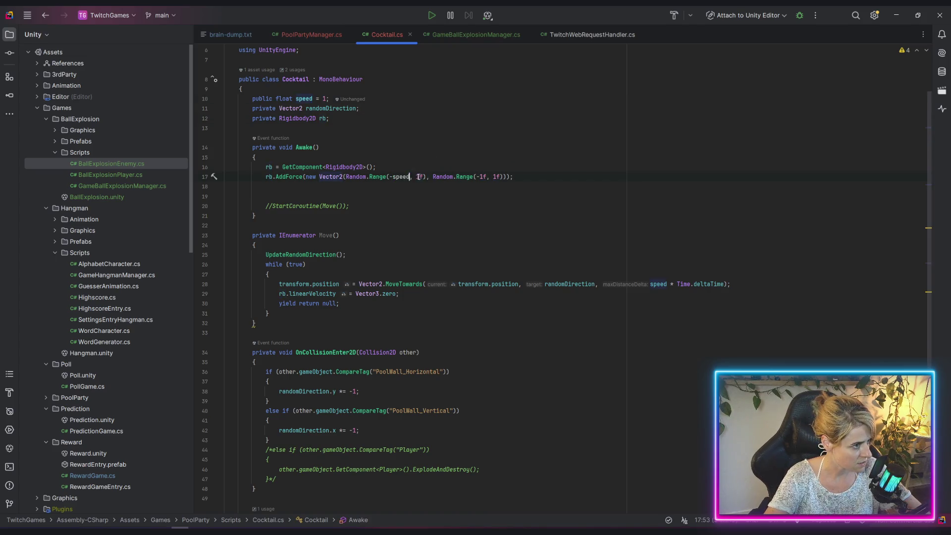
{"action": "double_click", "coordinate": [420, 177]}
{"action": "type", "text": "speed"}
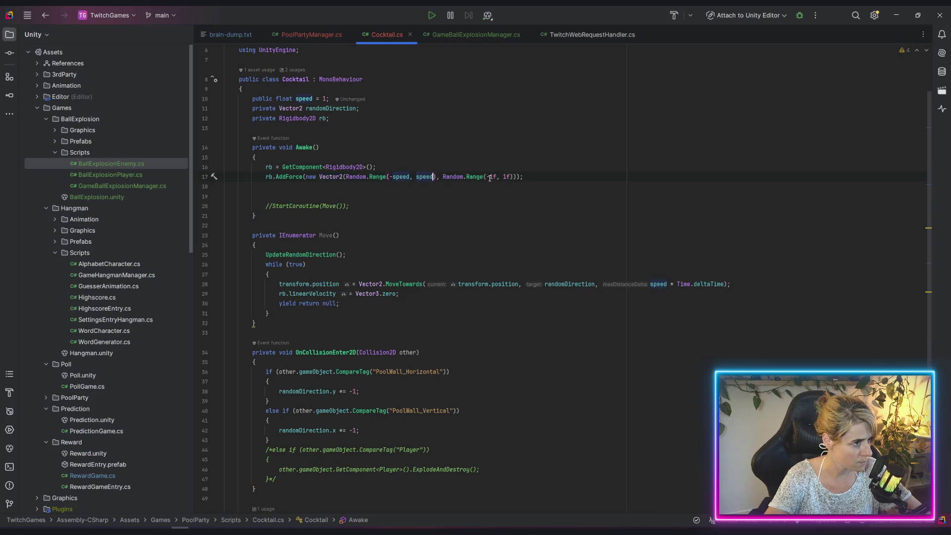
{"action": "double_click", "coordinate": [490, 177]}
{"action": "type", "text": "speed"}
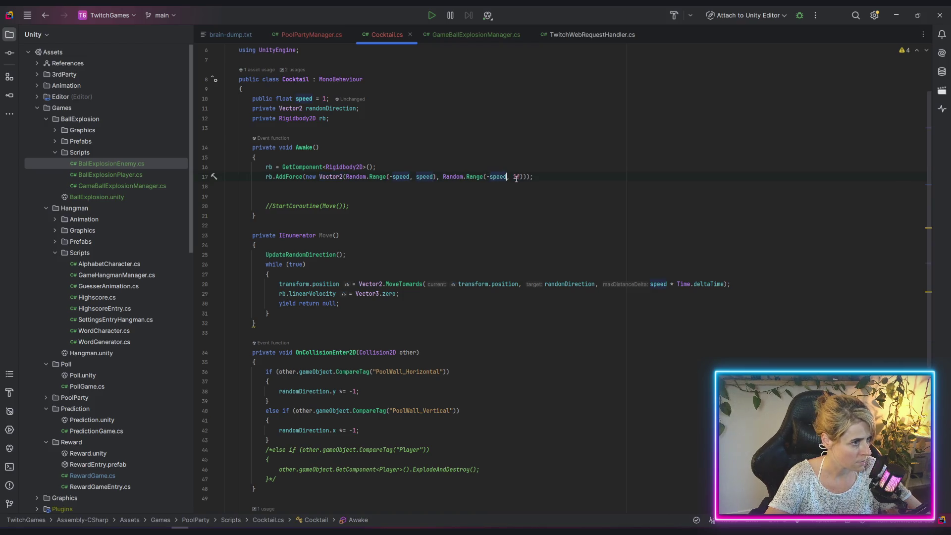
{"action": "double_click", "coordinate": [515, 177]}
{"action": "type", "text": "speed"}
{"action": "key", "text": "Down"}
{"action": "key", "text": "Down"}
{"action": "key", "text": "Down"}
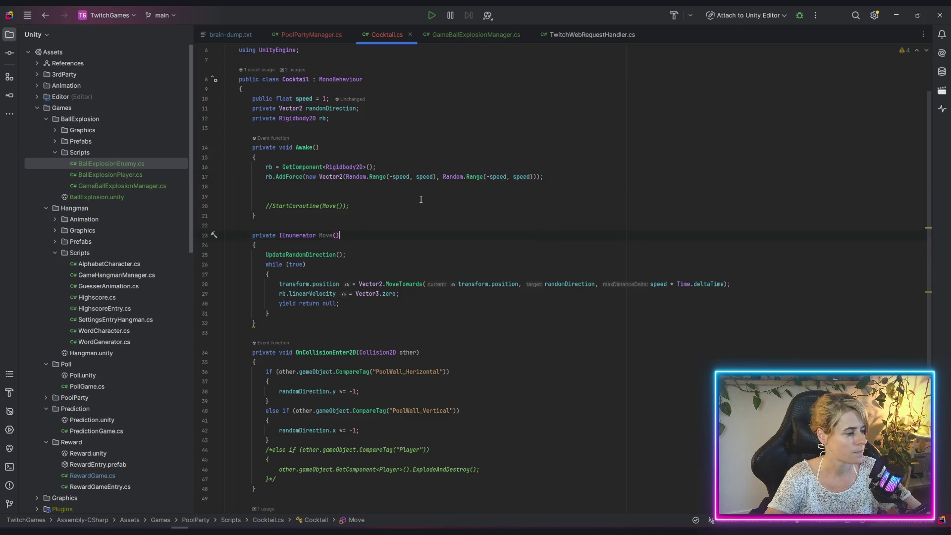
{"action": "left_click", "coordinate": [266, 177]}
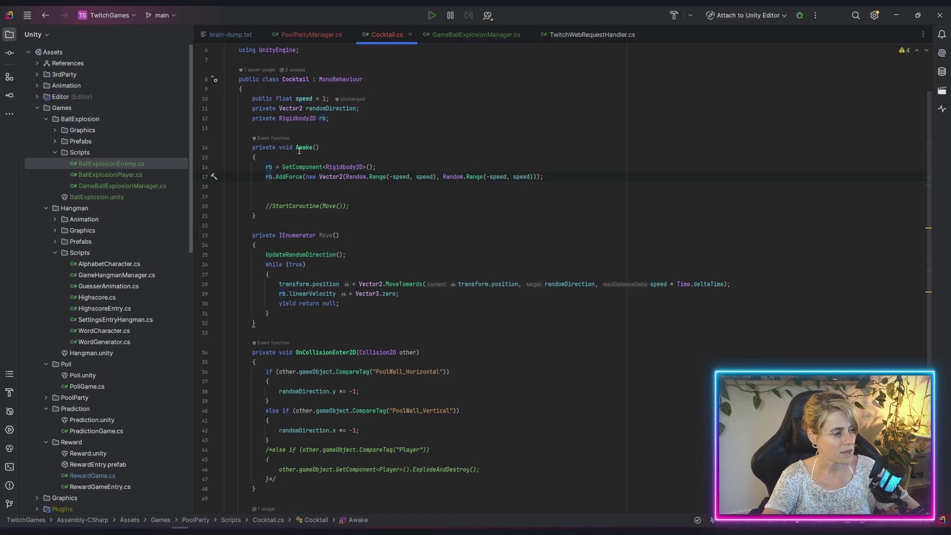
{"action": "mouse_move", "coordinate": [299, 150]}
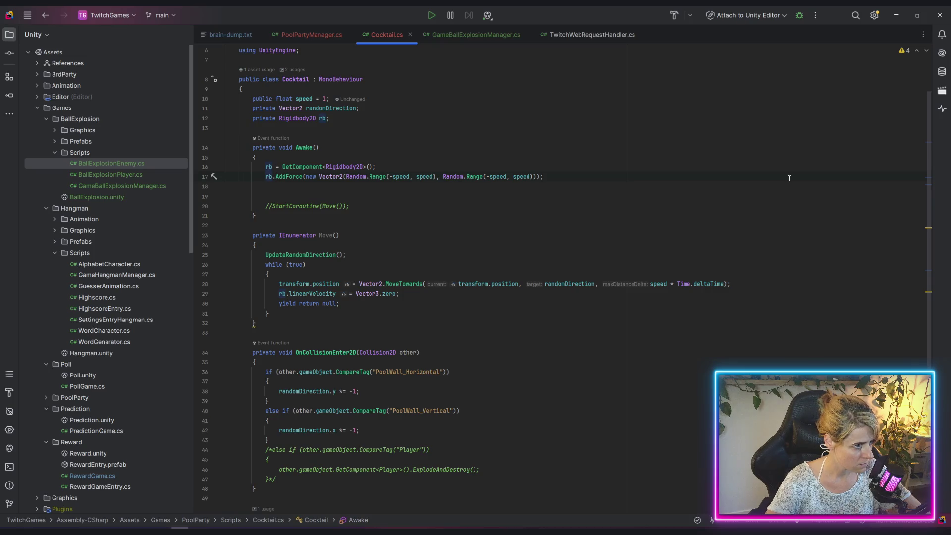
{"action": "key", "text": "alt+Tab"}
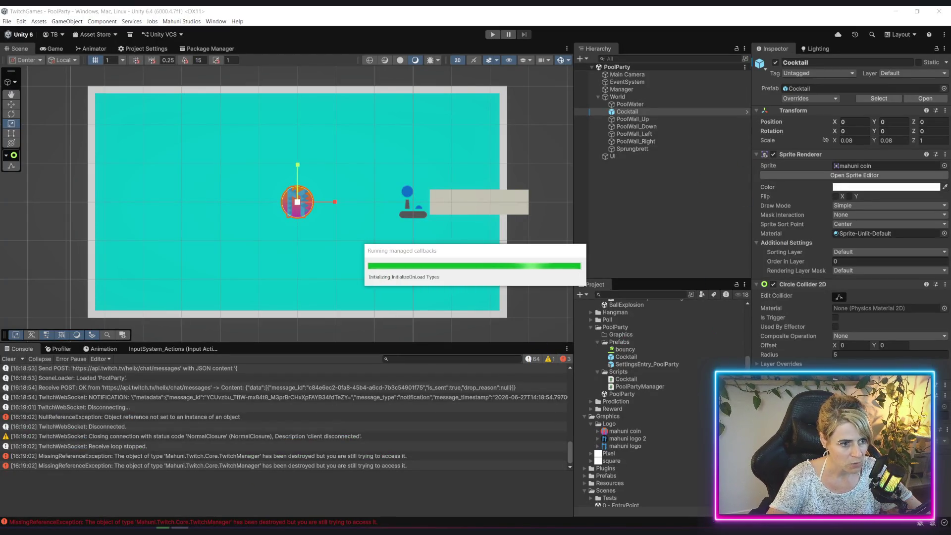
Give Cocktail's Circle Collider 2D the bouncy material, matching the Ball prefab
{"action": "left_click", "coordinate": [755, 154]}
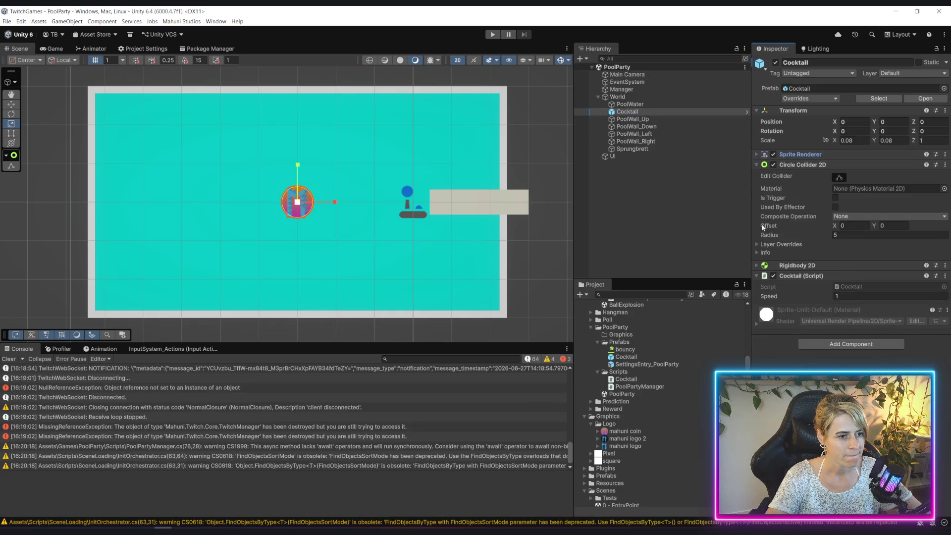
{"action": "scroll", "coordinate": [618, 440], "scroll_direction": "up", "scroll_amount": 4}
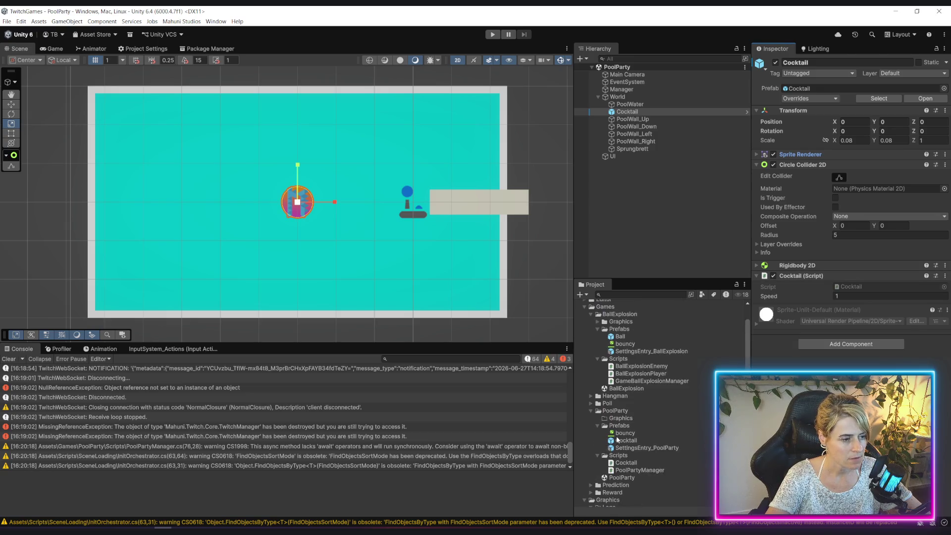
{"action": "left_click", "coordinate": [621, 337]}
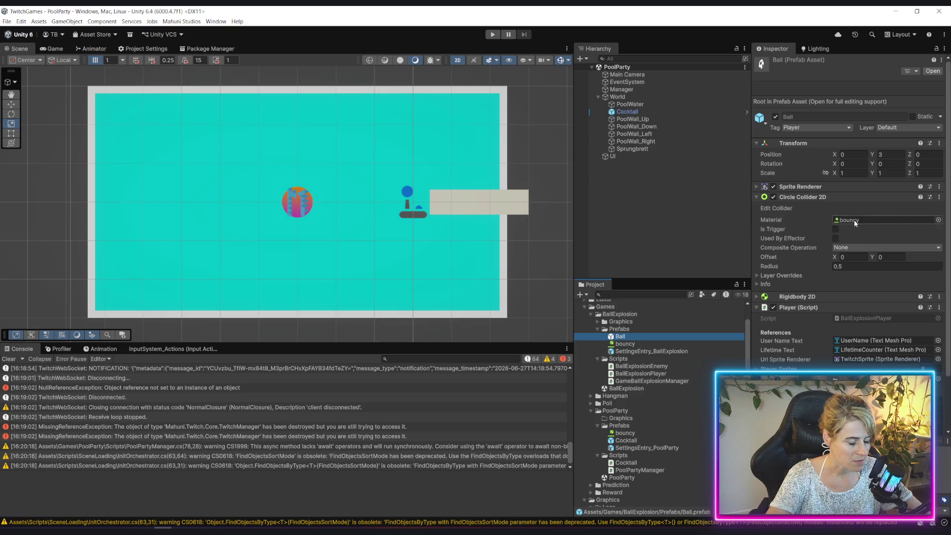
{"action": "left_click", "coordinate": [624, 112]}
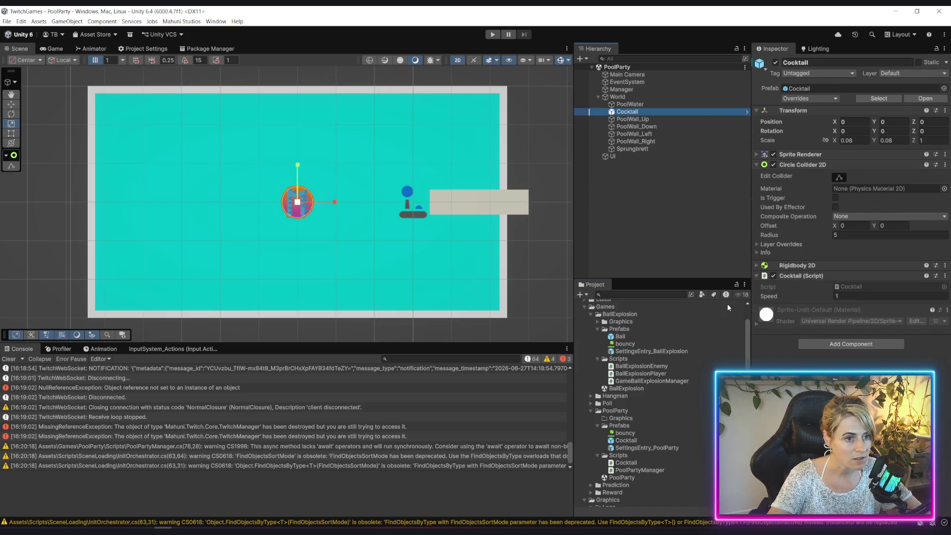
{"action": "left_click_drag", "start_coordinate": [625, 433], "coordinate": [843, 189]}
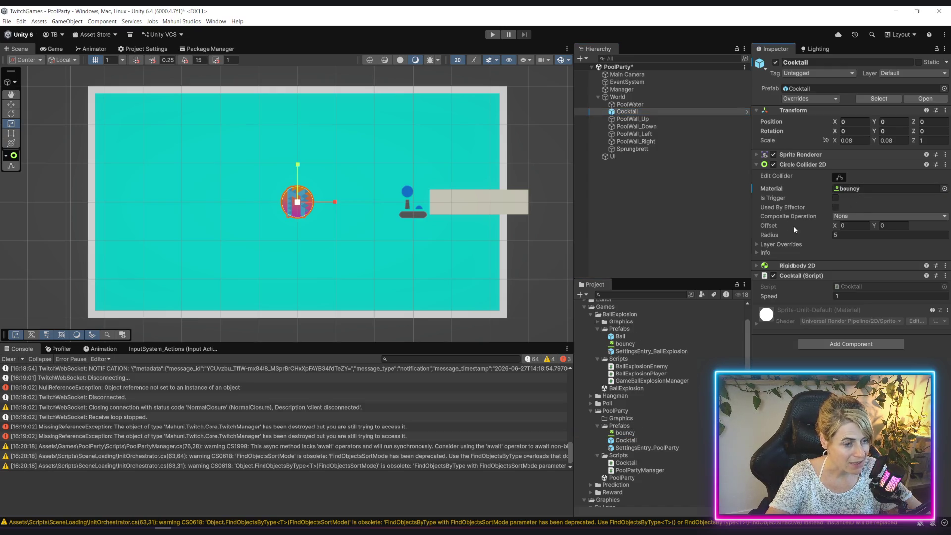
Set Cocktail's Rigidbody 2D to Dynamic with Gravity Scale 0, and enter play mode
{"action": "left_click", "coordinate": [760, 267]}
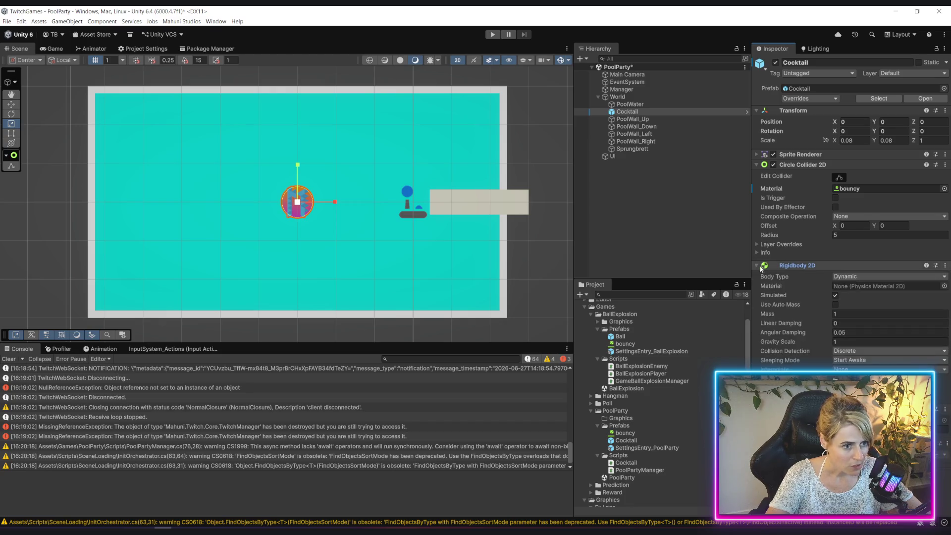
{"action": "left_click", "coordinate": [863, 276]}
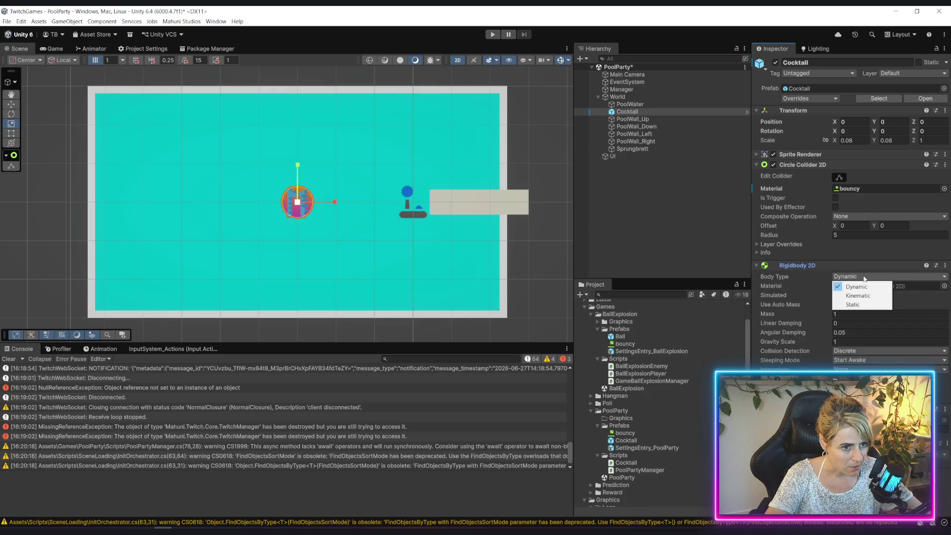
{"action": "left_click", "coordinate": [868, 287]}
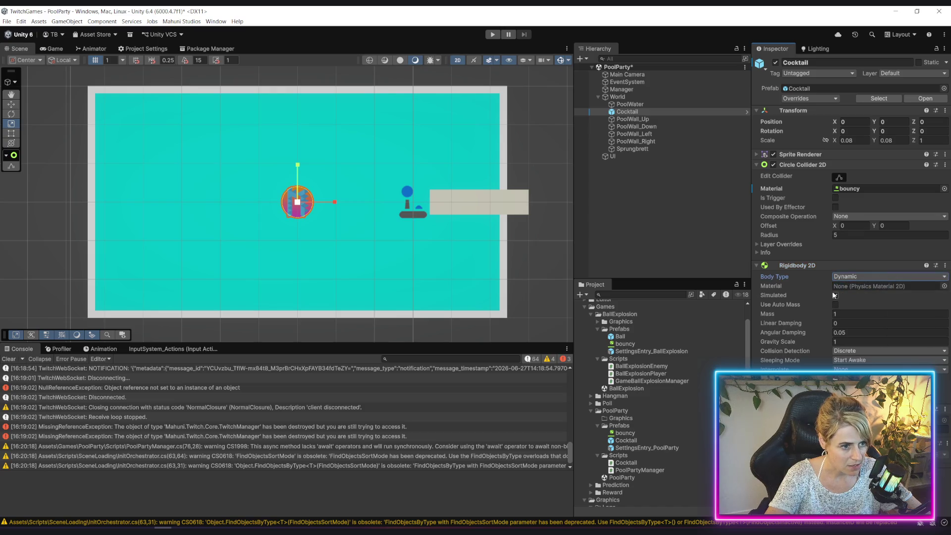
{"action": "left_click", "coordinate": [851, 342]}
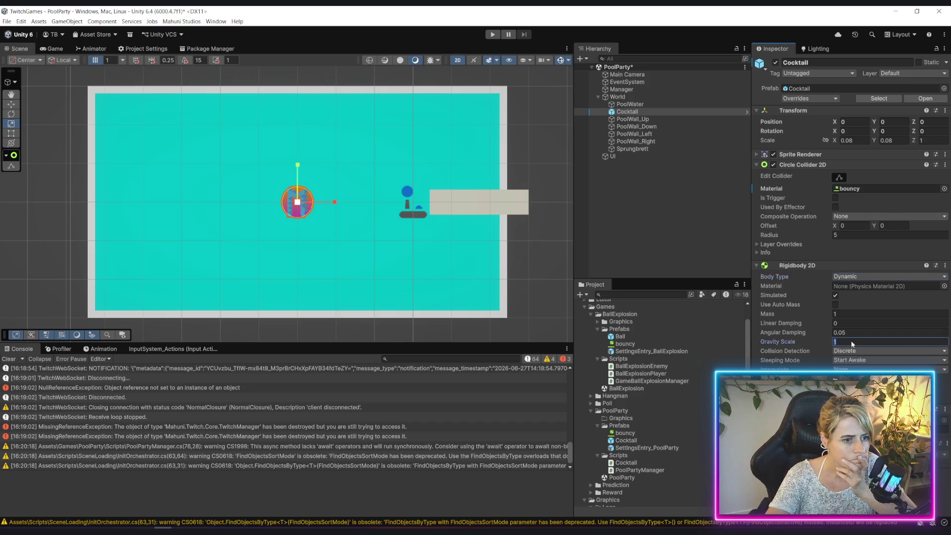
{"action": "type", "text": "0"}
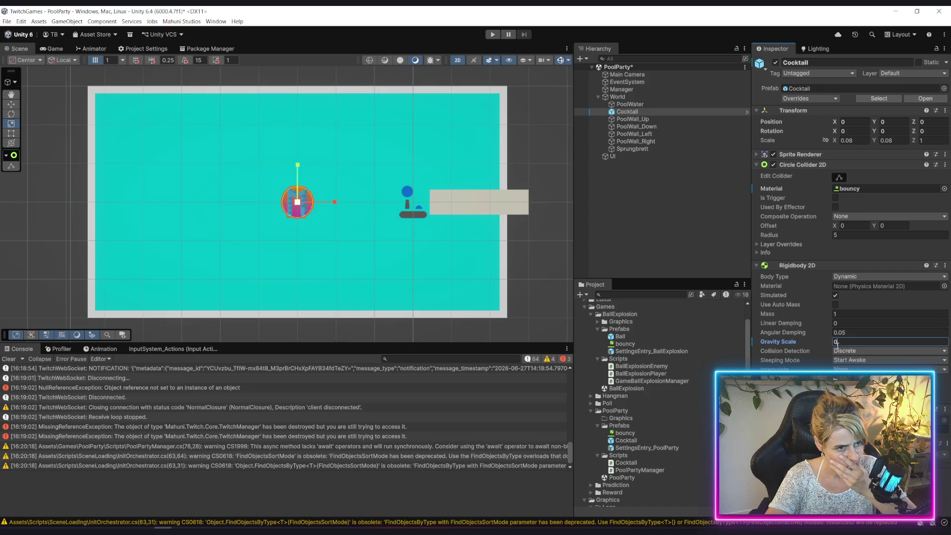
{"action": "left_click", "coordinate": [492, 36]}
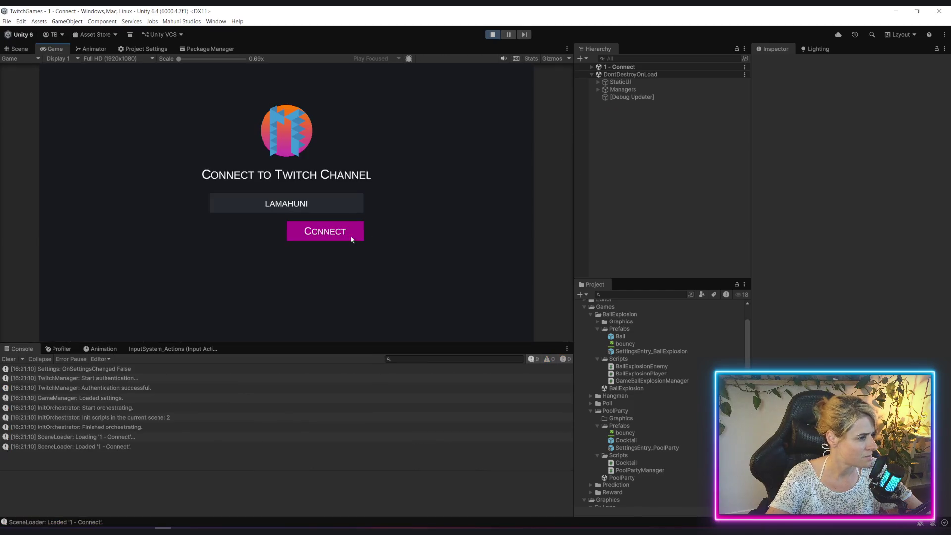
Connect, launch Pool Party, and select the spawned Cocktail(Clone) under World
{"action": "left_click", "coordinate": [351, 237]}
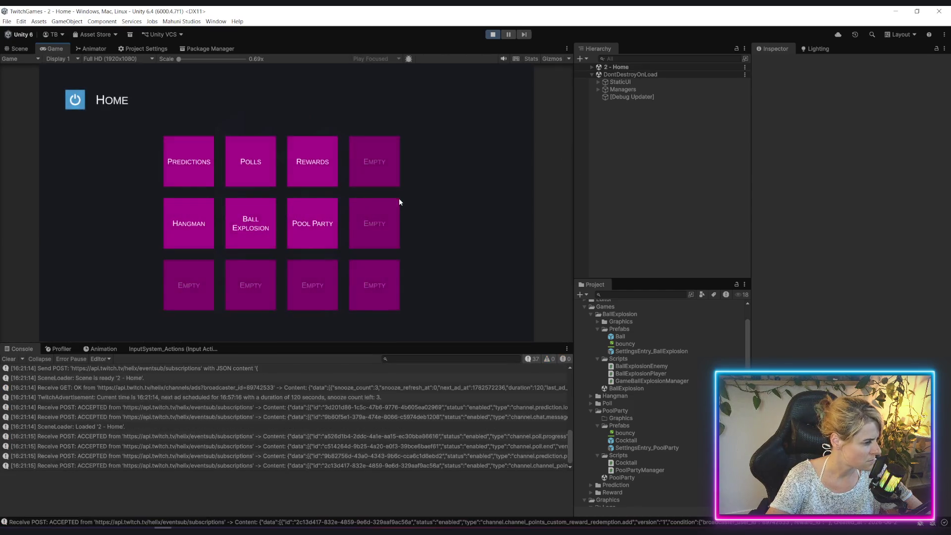
{"action": "left_click", "coordinate": [320, 229]}
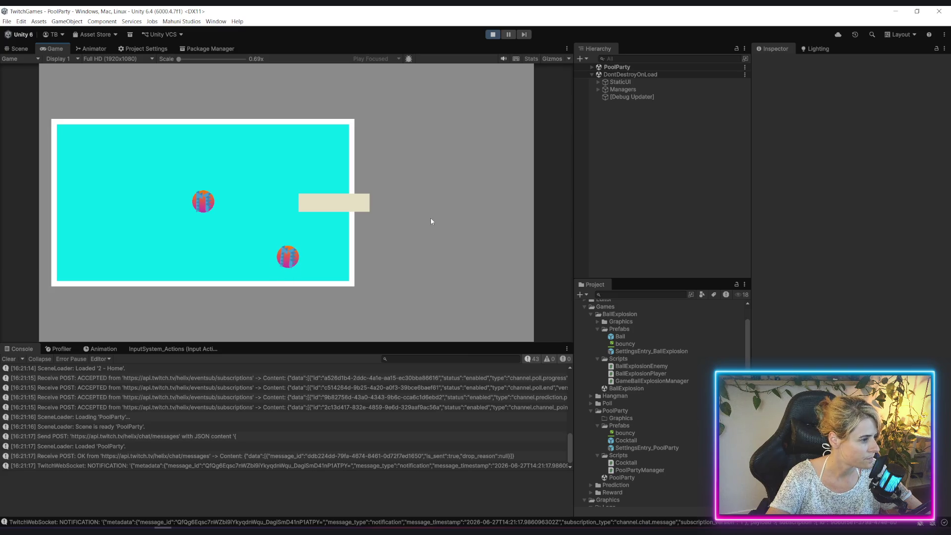
{"action": "left_click", "coordinate": [596, 89]}
{"action": "left_click", "coordinate": [596, 89]}
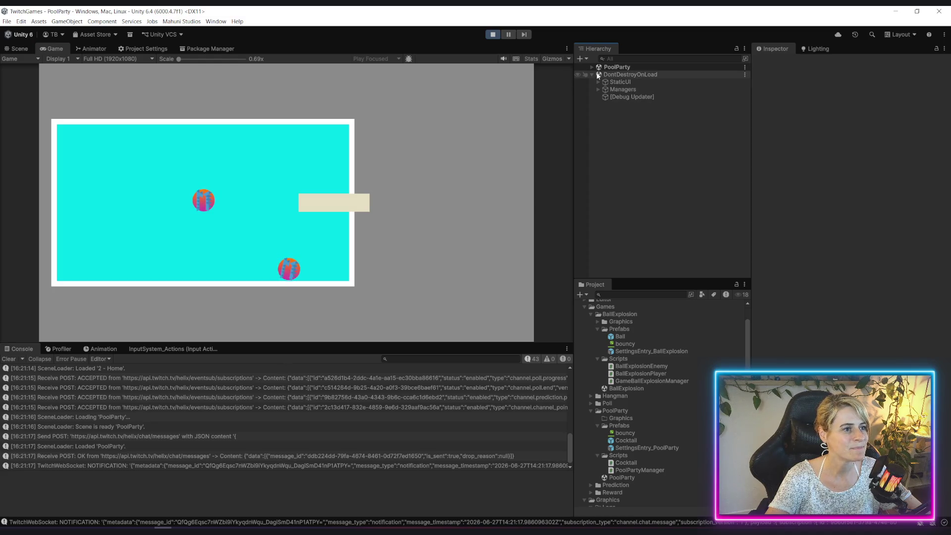
{"action": "left_click", "coordinate": [591, 67]}
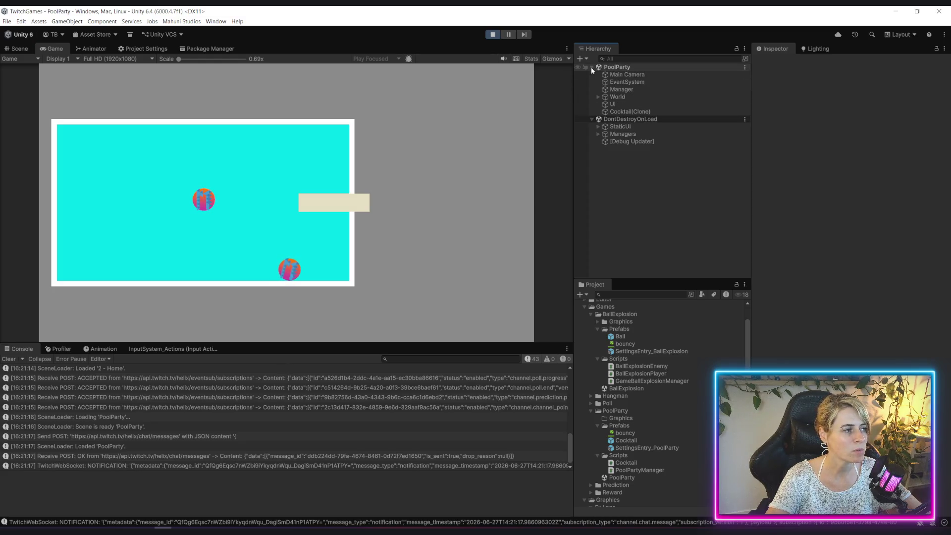
{"action": "left_click", "coordinate": [598, 96]}
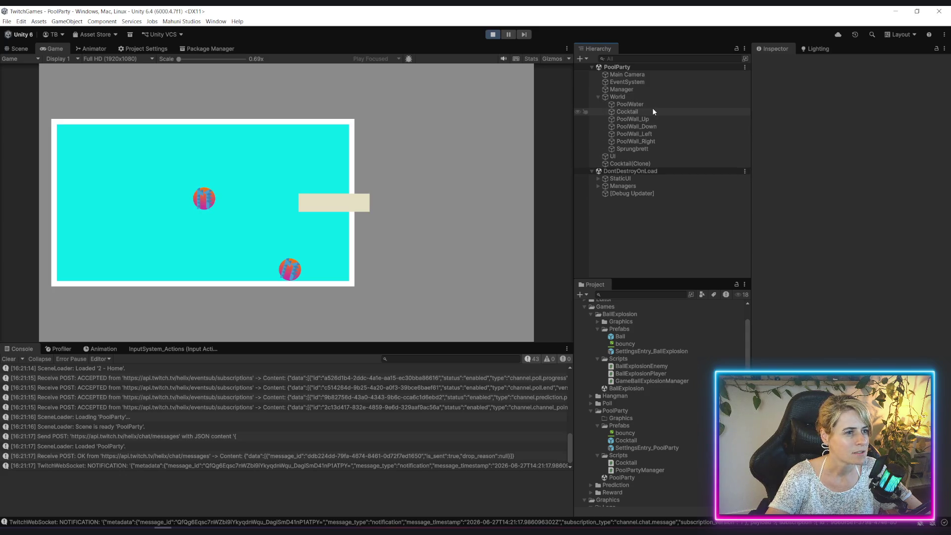
{"action": "left_click", "coordinate": [649, 164]}
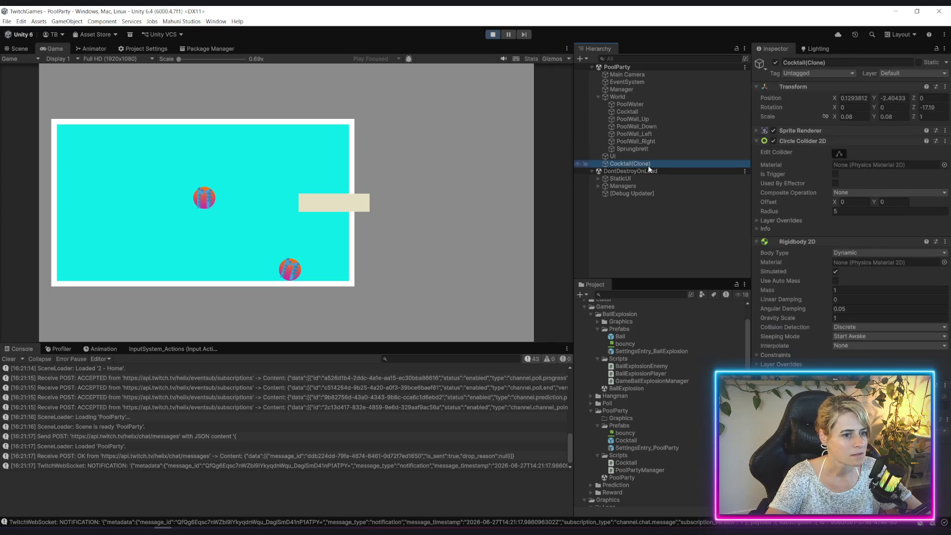
Check the clone's Gravity Scale in Scene view, then stop play and reselect Cocktail
{"action": "left_click", "coordinate": [19, 49]}
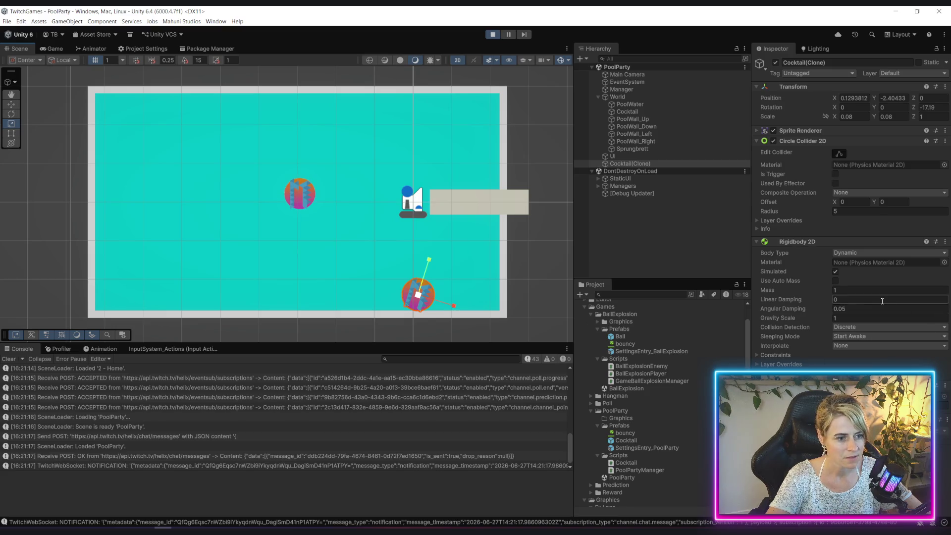
{"action": "left_click", "coordinate": [872, 317]}
{"action": "left_click", "coordinate": [492, 34]}
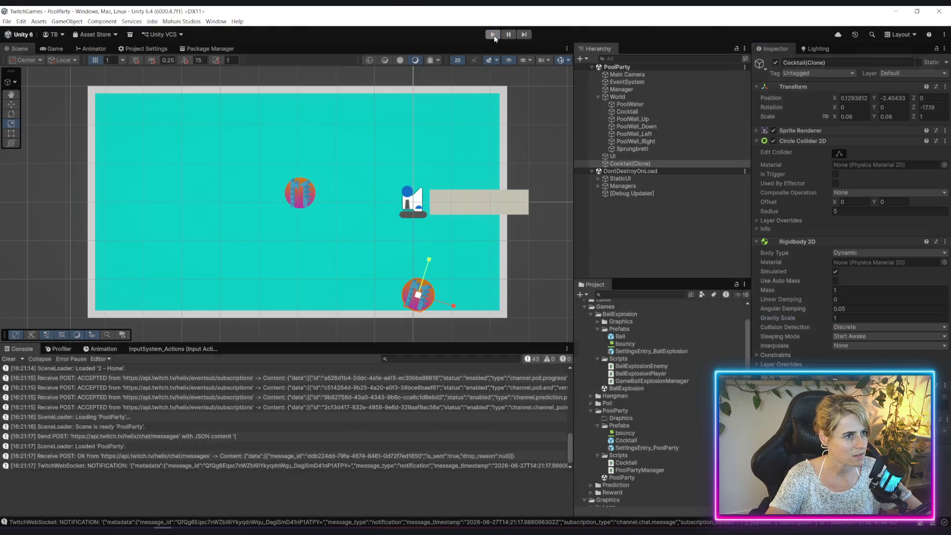
{"action": "left_click", "coordinate": [639, 112]}
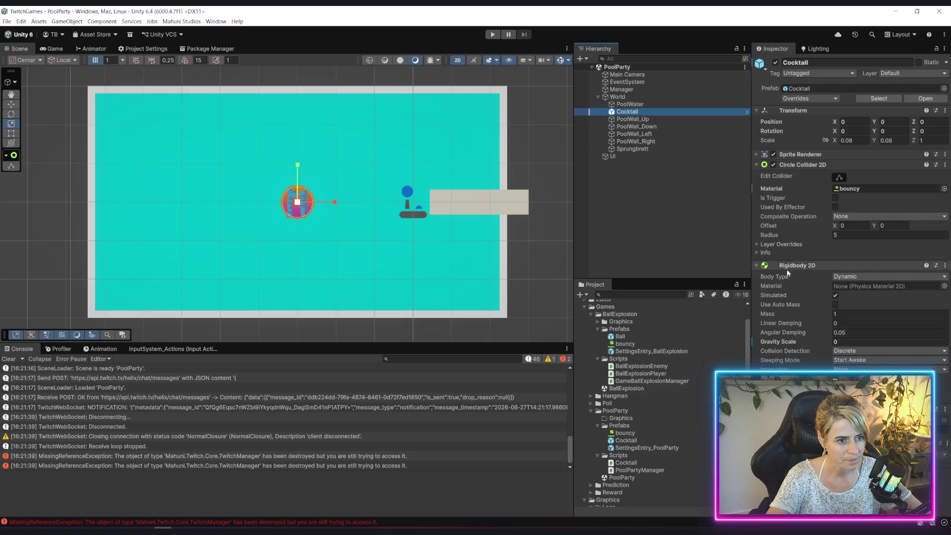
Apply the bouncy Material override to the Cocktail prefab
{"action": "right_click", "coordinate": [777, 187]}
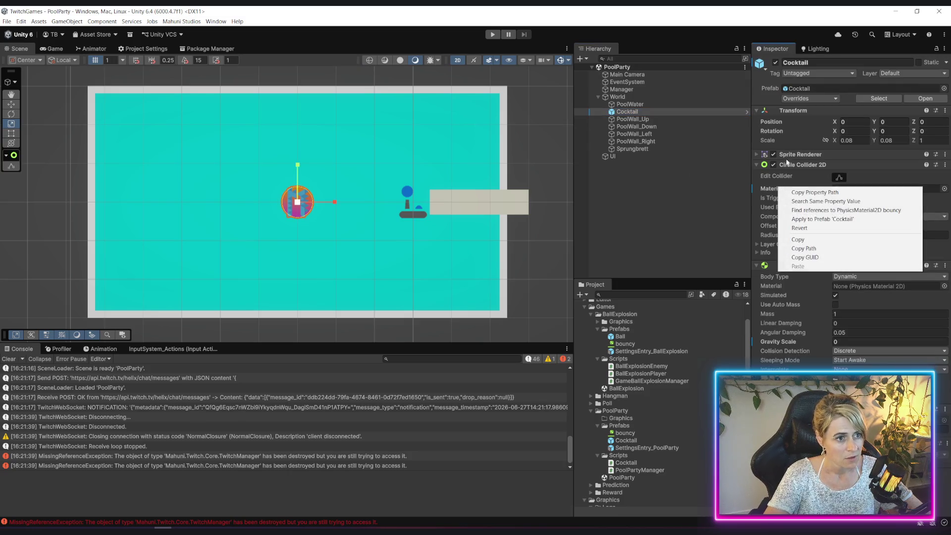
{"action": "left_click", "coordinate": [833, 96]}
{"action": "left_click", "coordinate": [867, 165]}
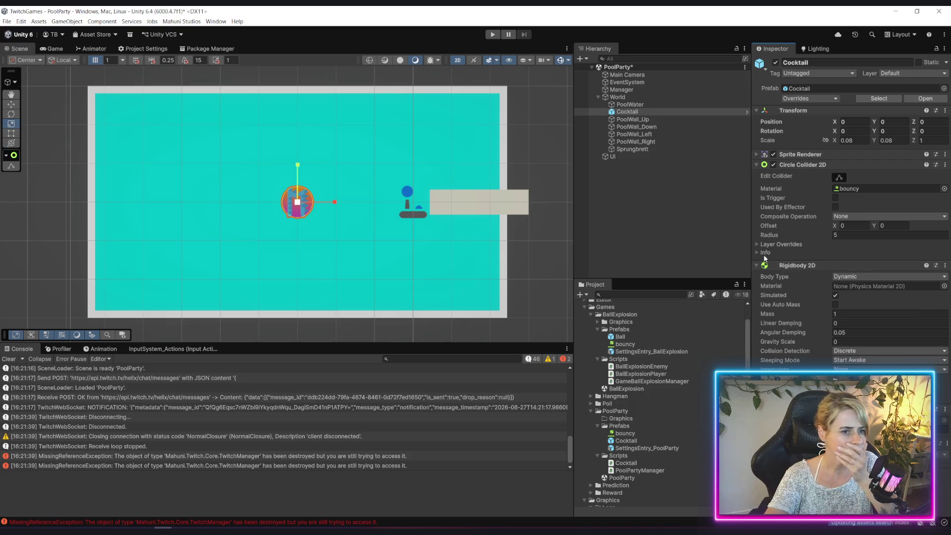
Save the scene, deactivate the scene's own Cocktail object, and start play mode
{"action": "key", "text": "ctrl+s"}
{"action": "left_click", "coordinate": [775, 63]}
{"action": "left_click", "coordinate": [492, 34]}
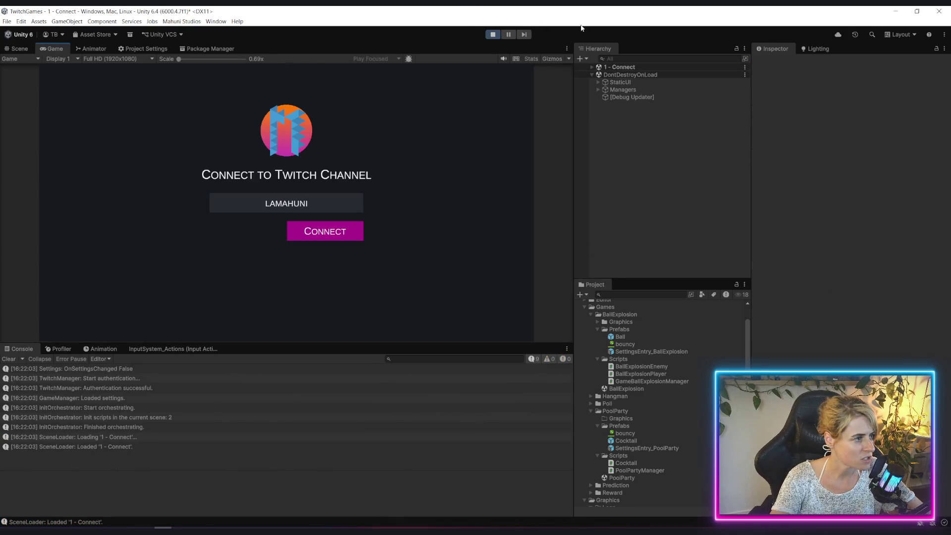
Connect, run Pool Party until the cocktail ball rests by the Sprungbrett, then stop
{"action": "left_click", "coordinate": [325, 238]}
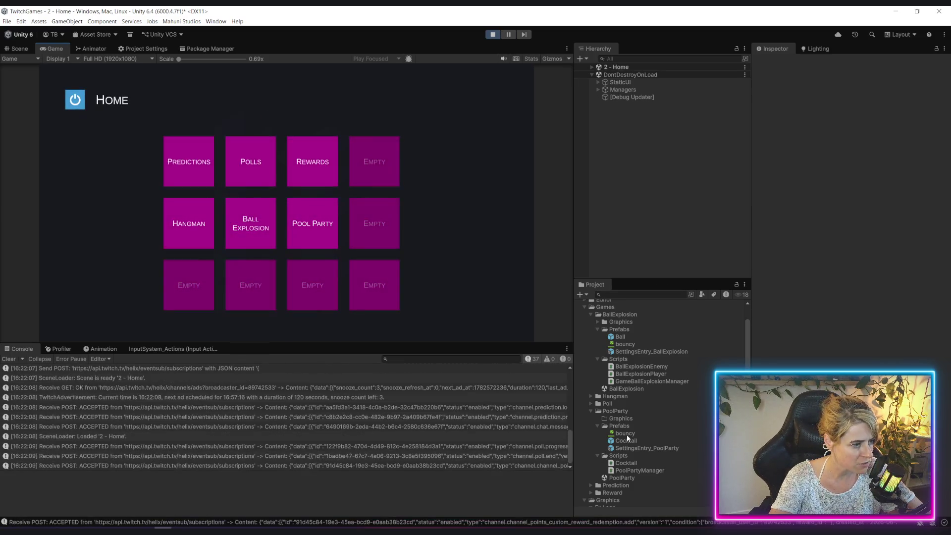
{"action": "left_click", "coordinate": [333, 215]}
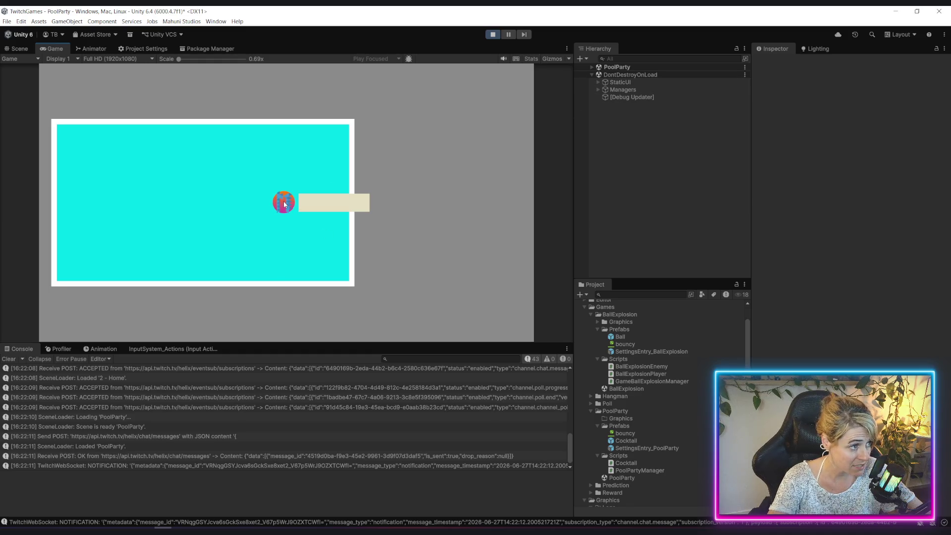
{"action": "left_click", "coordinate": [493, 34]}
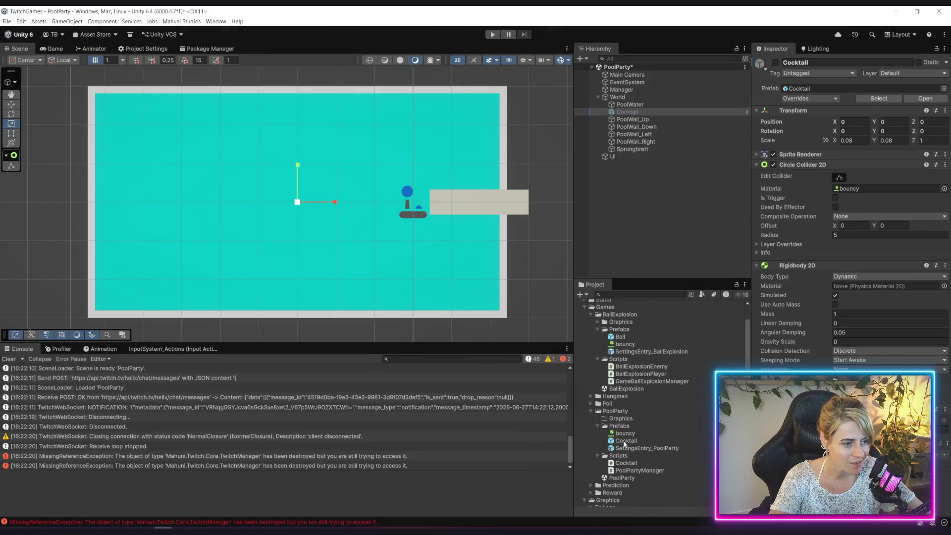
Set the bouncy material's Friction to 0 and save the scene
{"action": "left_click", "coordinate": [634, 433]}
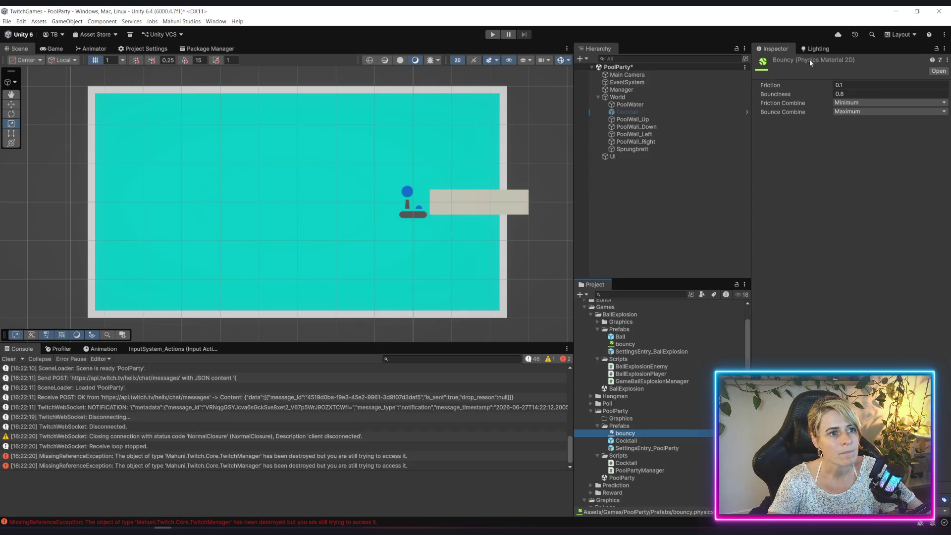
{"action": "left_click", "coordinate": [860, 86]}
{"action": "type", "text": "0"}
{"action": "key", "text": "Return"}
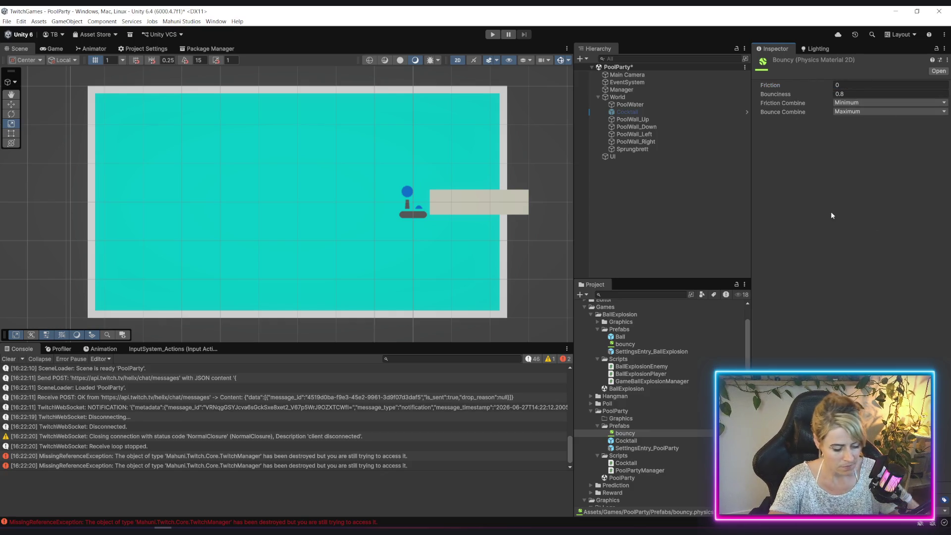
{"action": "key", "text": "ctrl+s"}
Review the Cocktail prefab's components, clear the selection, and start play mode
{"action": "left_click", "coordinate": [626, 440]}
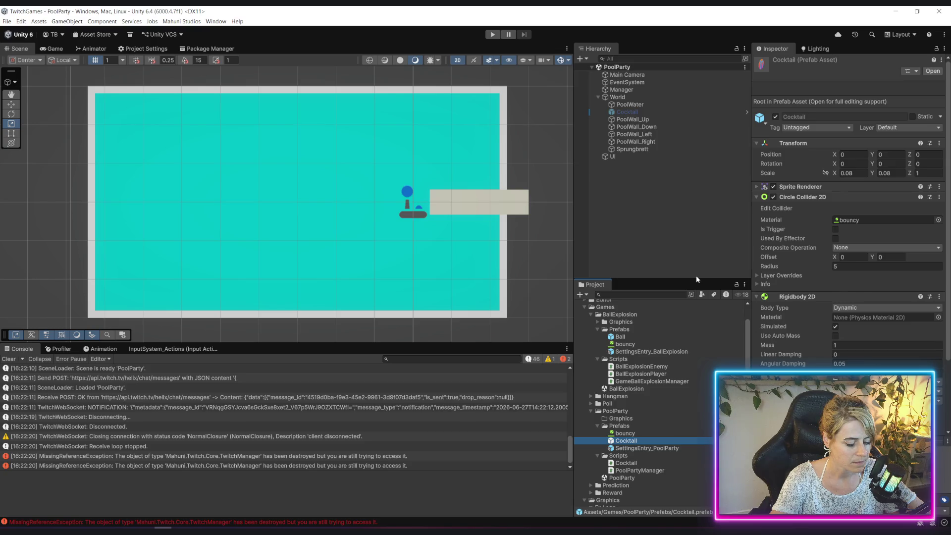
{"action": "left_click", "coordinate": [756, 197]}
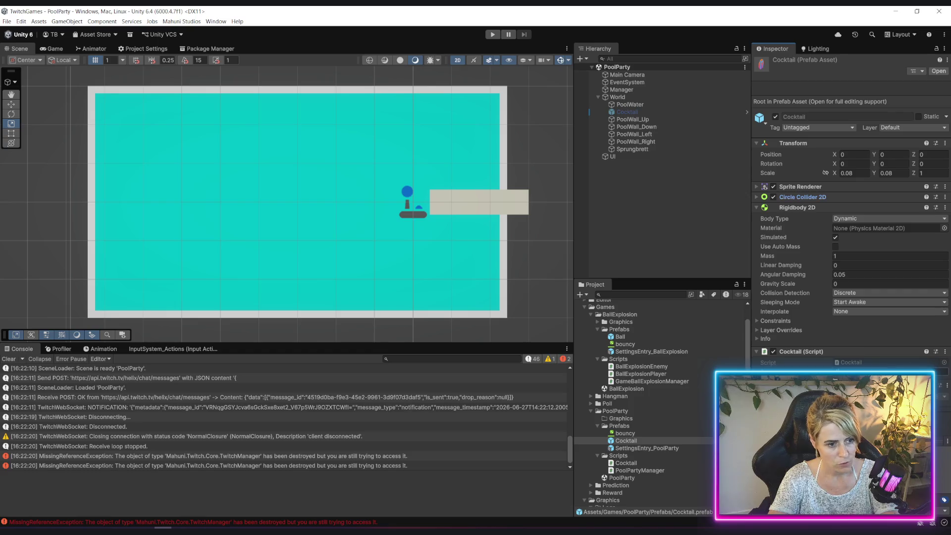
{"action": "left_click", "coordinate": [683, 237]}
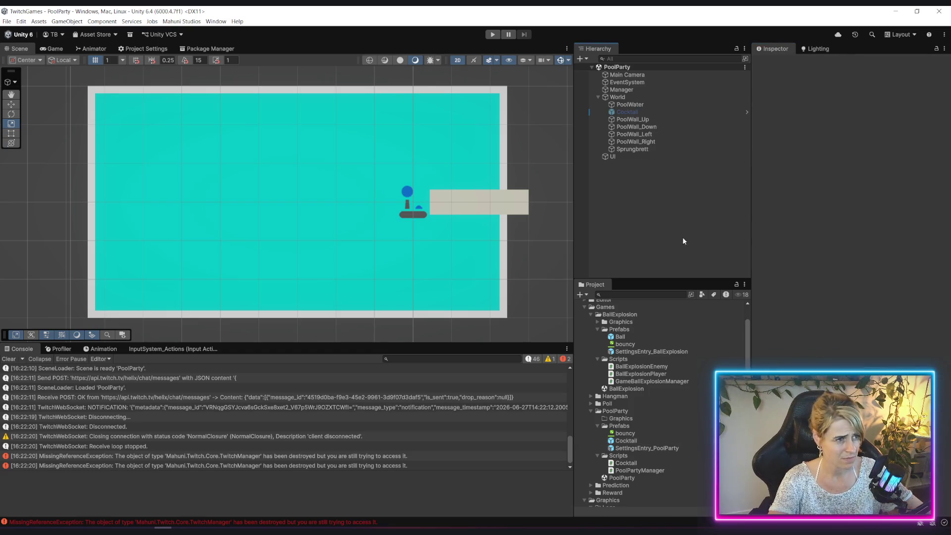
{"action": "left_click", "coordinate": [493, 34]}
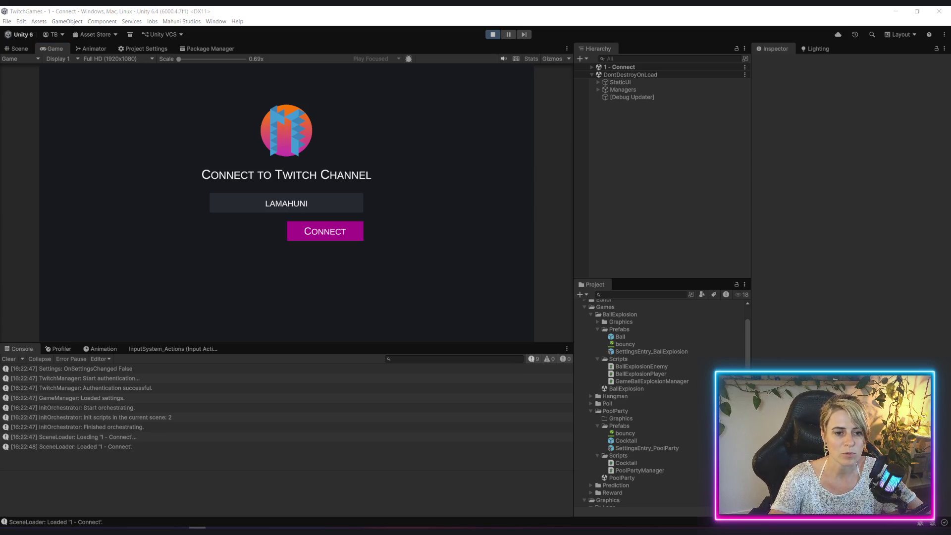
Connect, launch Pool Party, and inspect the Cocktail prefab's physics settings
{"action": "left_click", "coordinate": [328, 233]}
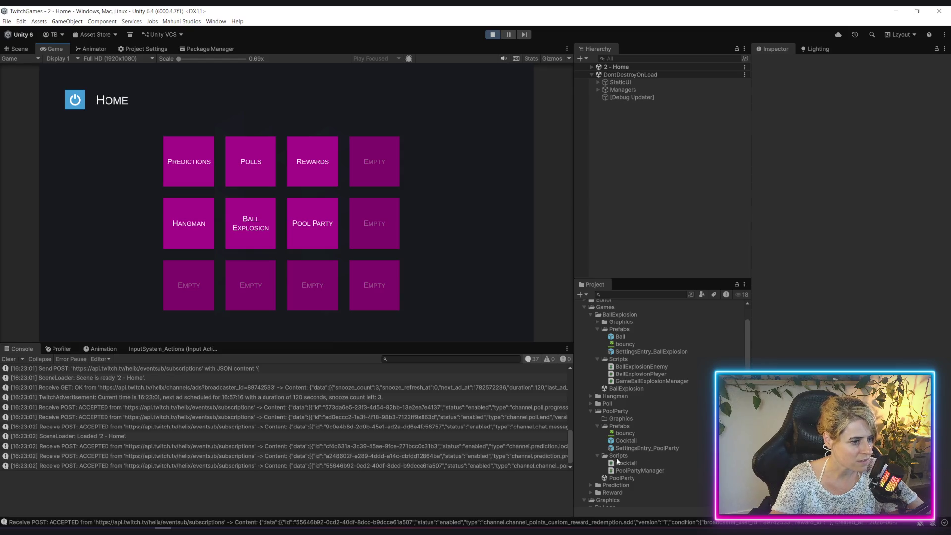
{"action": "left_click", "coordinate": [319, 237]}
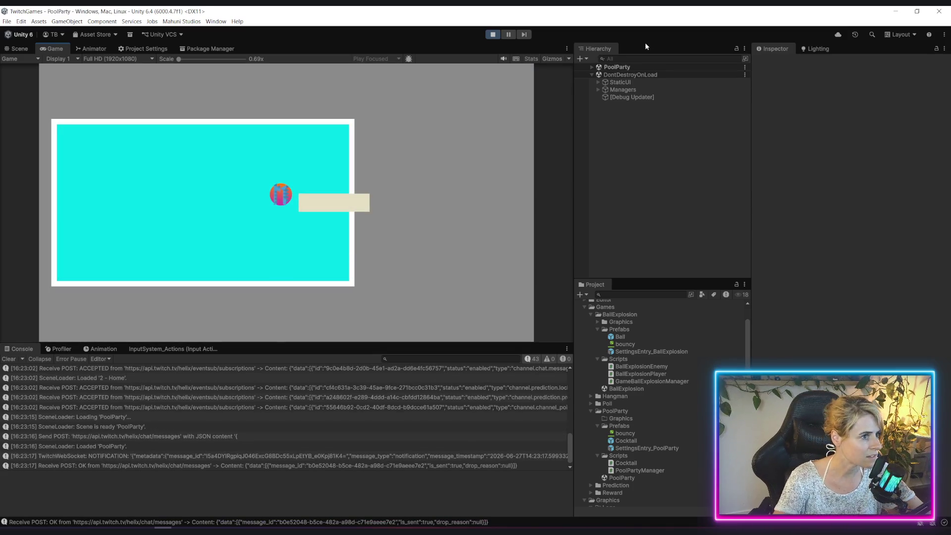
{"action": "left_click", "coordinate": [626, 441]}
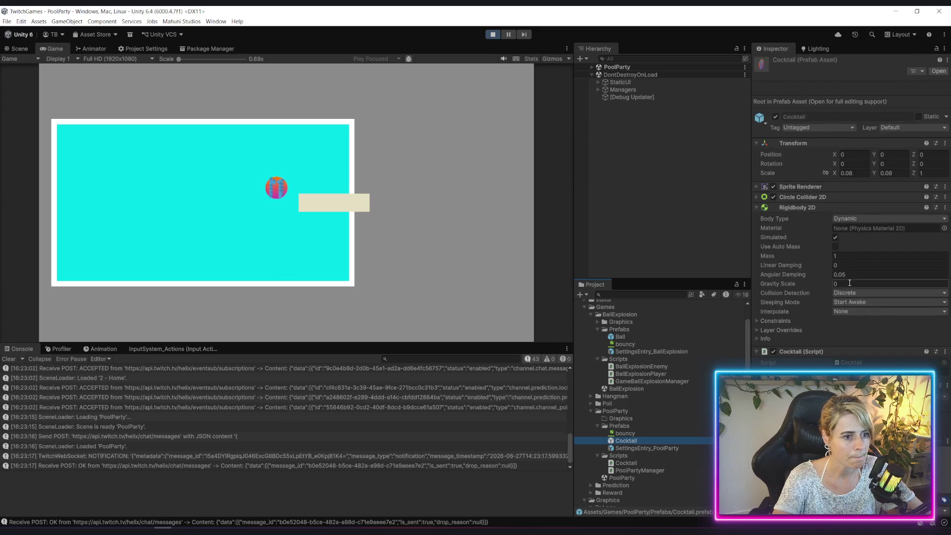
{"action": "left_click", "coordinate": [886, 372]}
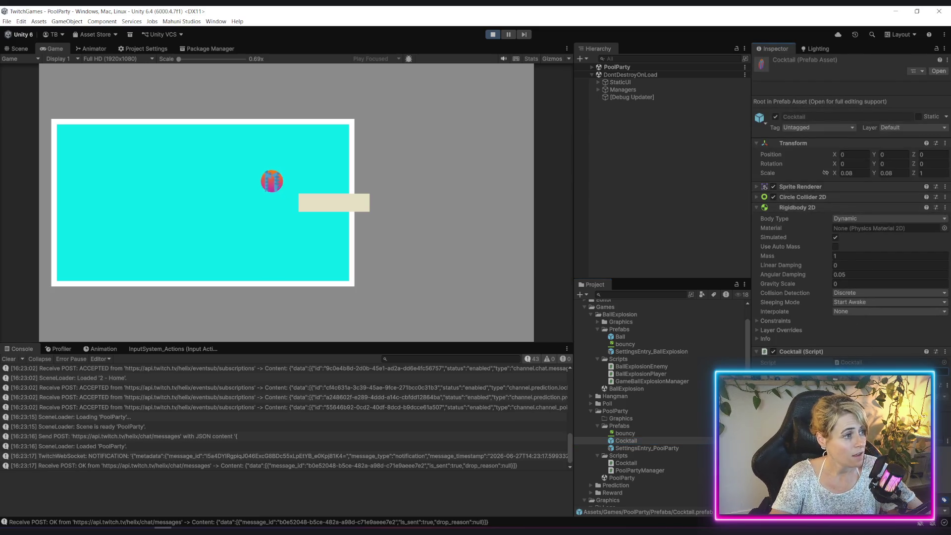
{"action": "left_click", "coordinate": [679, 234]}
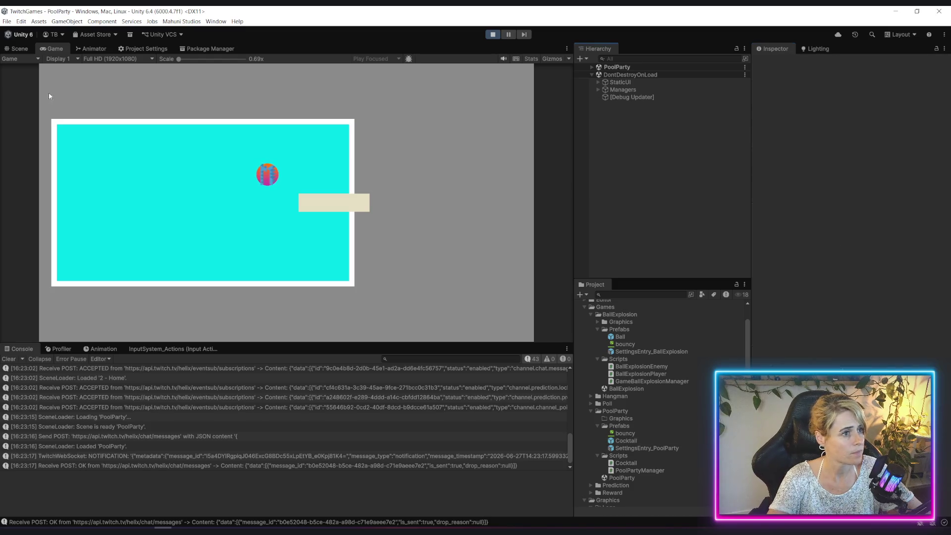
Return Home, restart Pool Party, and watch the drifting ball in Scene view
{"action": "key", "text": "Escape"}
{"action": "left_click", "coordinate": [218, 304]}
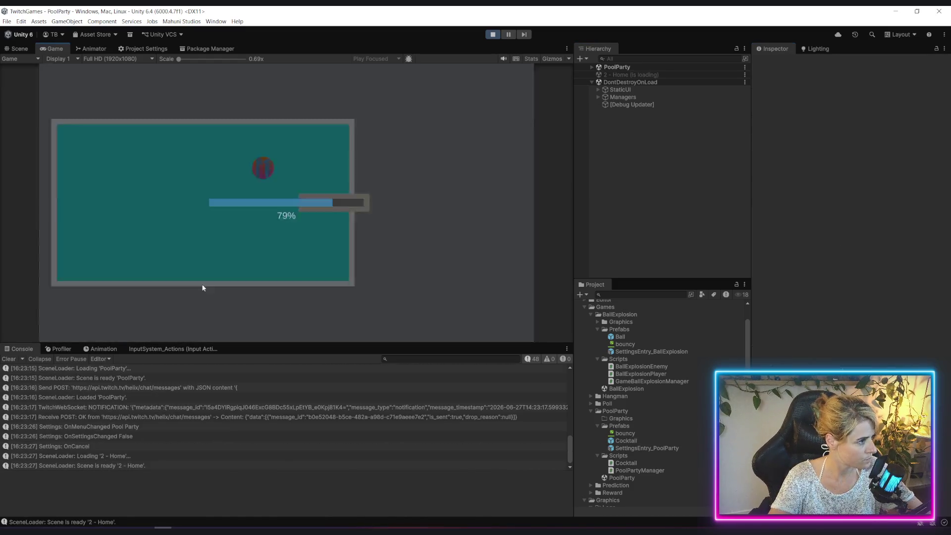
{"action": "left_click", "coordinate": [313, 245]}
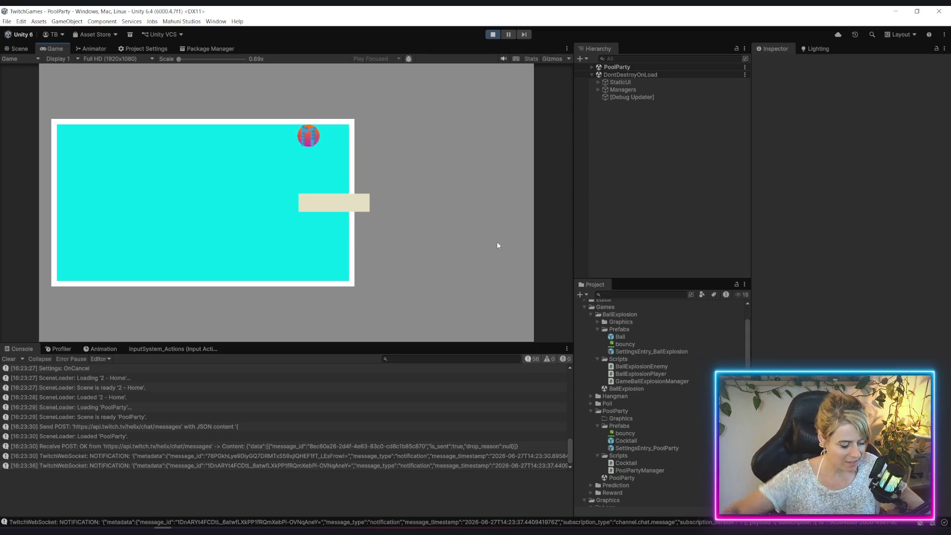
{"action": "left_click", "coordinate": [19, 48]}
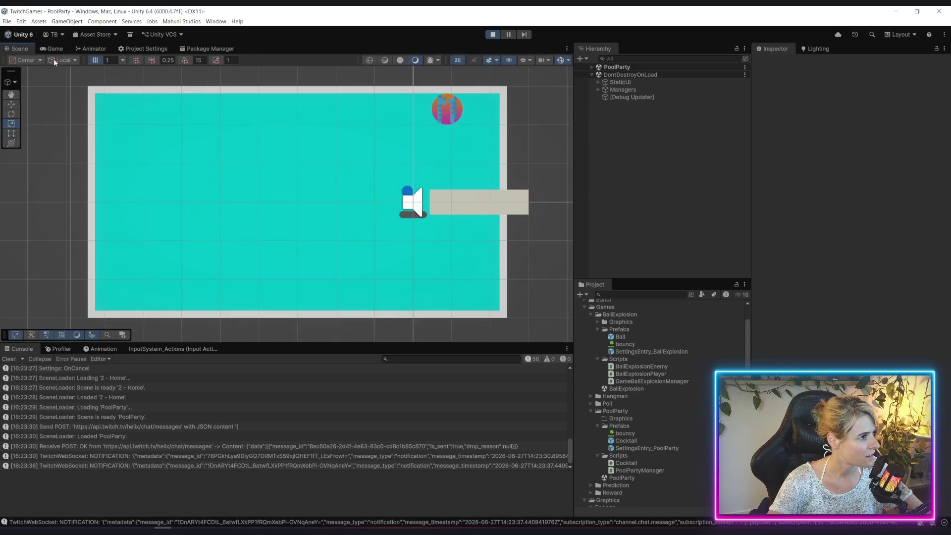
Select the running Cocktail(Clone) ball under PoolParty in the Hierarchy
{"action": "left_click", "coordinate": [592, 67]}
{"action": "left_click", "coordinate": [637, 113]}
{"action": "key", "text": "w"}
{"action": "left_click", "coordinate": [468, 98]}
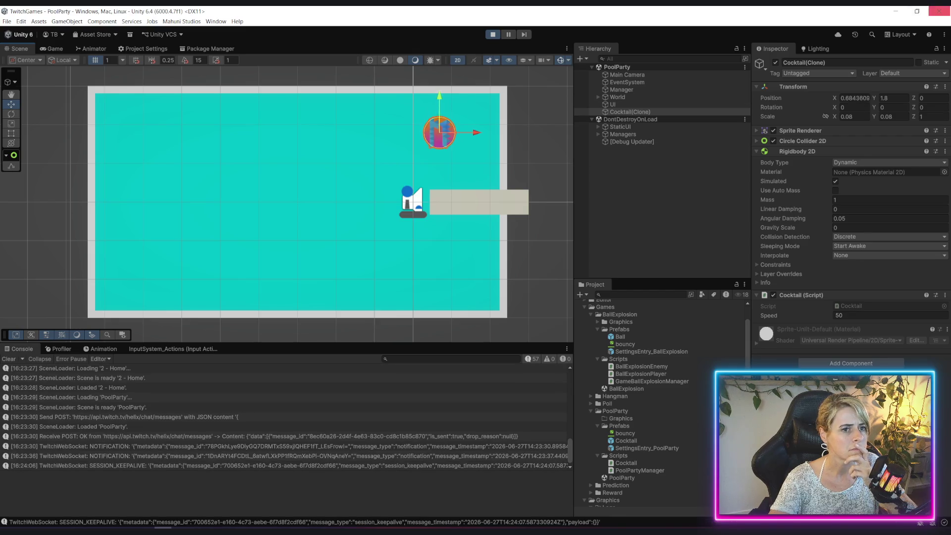
View the ball in the Debug Inspector, return to Normal, and expand its Circle Collider 2D
{"action": "left_click", "coordinate": [945, 49]}
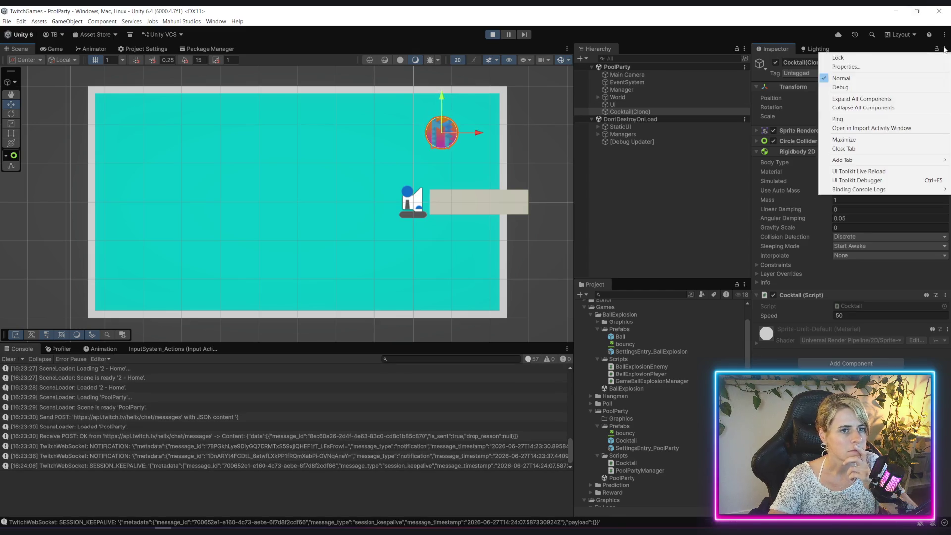
{"action": "left_click", "coordinate": [862, 87]}
{"action": "scroll", "coordinate": [840, 308], "scroll_direction": "down", "scroll_amount": 2}
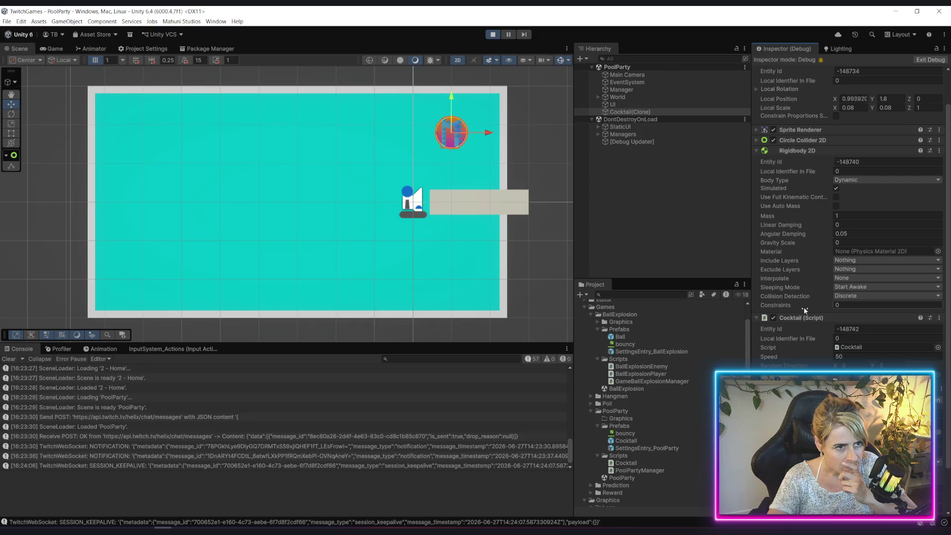
{"action": "scroll", "coordinate": [788, 287], "scroll_direction": "up", "scroll_amount": 1}
{"action": "scroll", "coordinate": [788, 287], "scroll_direction": "up", "scroll_amount": 1}
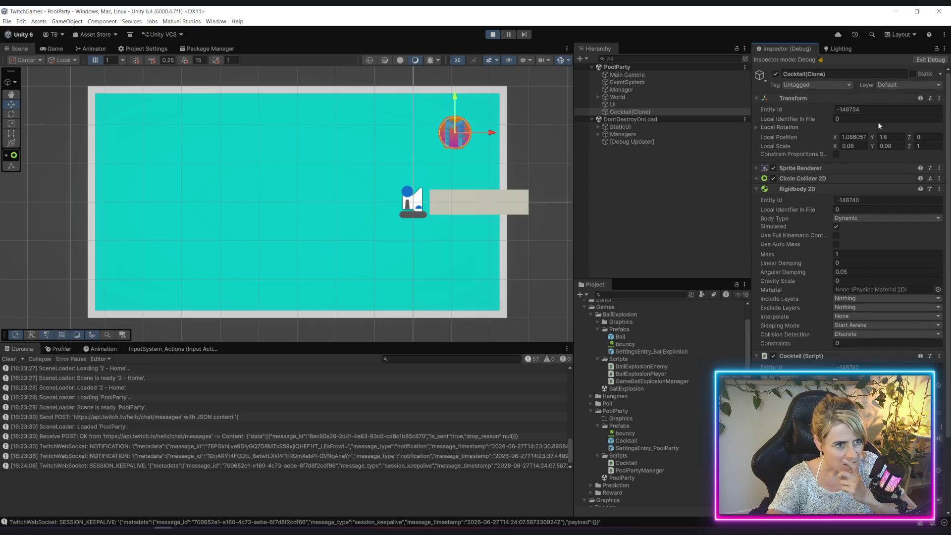
{"action": "left_click", "coordinate": [934, 60]}
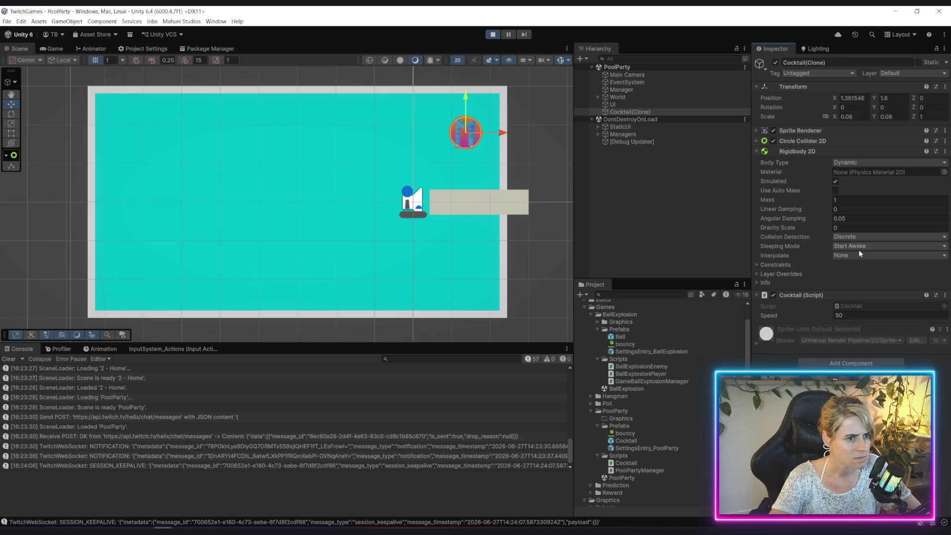
{"action": "left_click", "coordinate": [757, 142]}
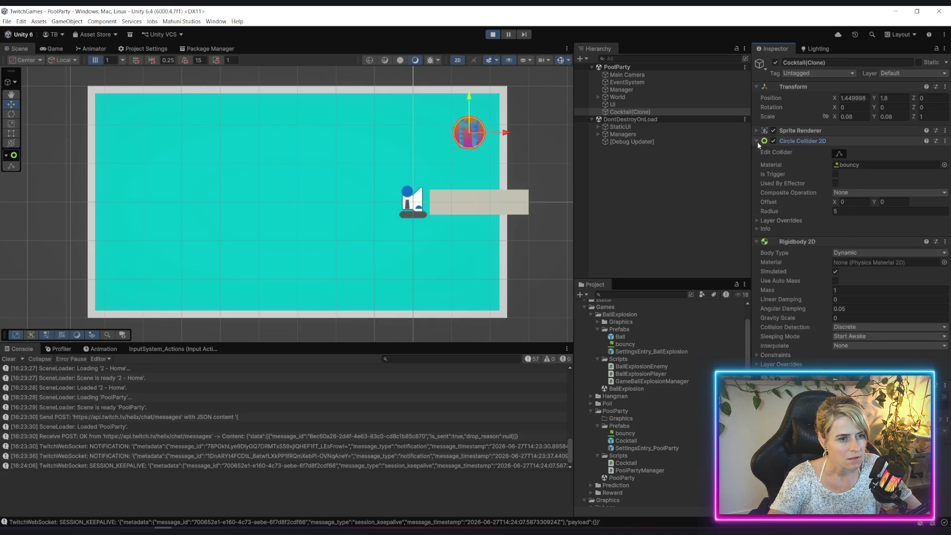
Open PoolWall_Up's bouncy Box Collider 2D material, then select the Cocktail prefab asset
{"action": "left_click", "coordinate": [598, 98]}
{"action": "left_click", "coordinate": [633, 119]}
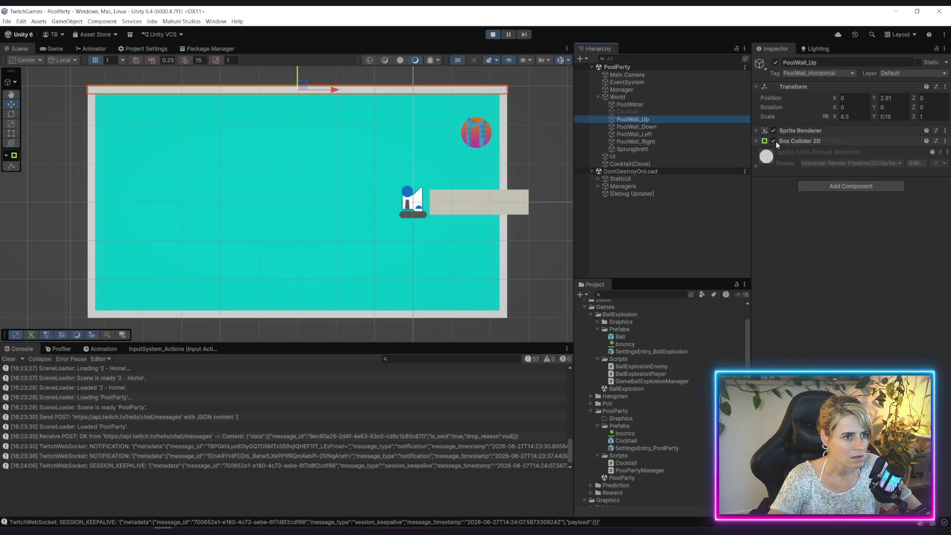
{"action": "left_click", "coordinate": [756, 141]}
{"action": "left_click", "coordinate": [861, 165]}
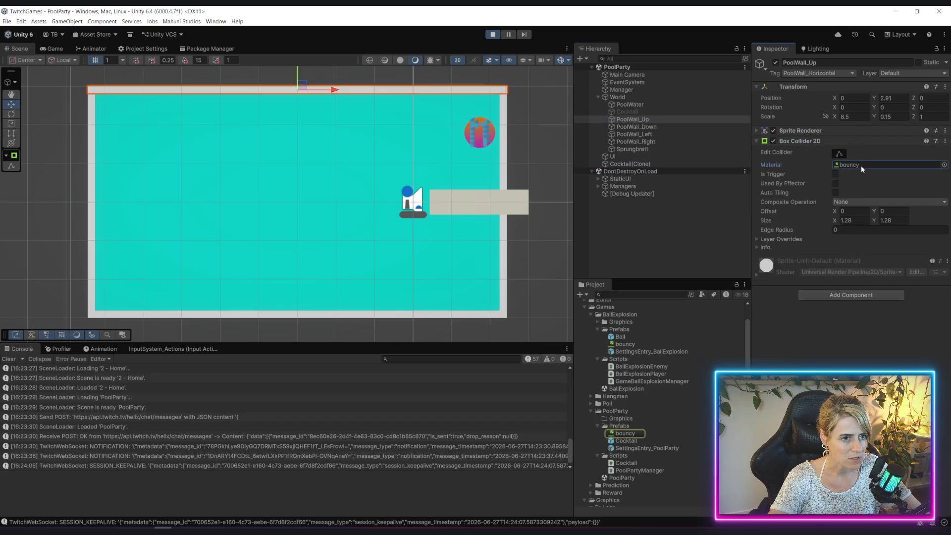
{"action": "double_click", "coordinate": [860, 165]}
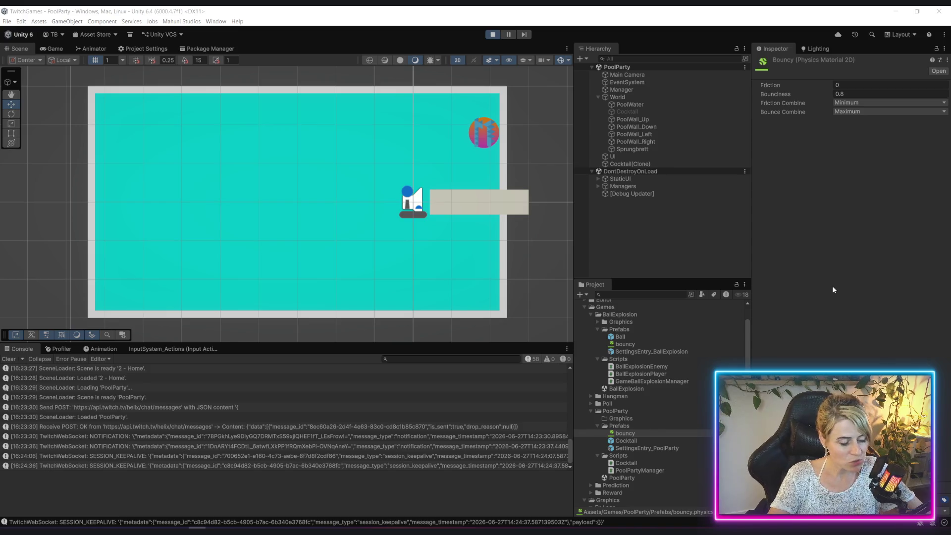
{"action": "left_click", "coordinate": [666, 238]}
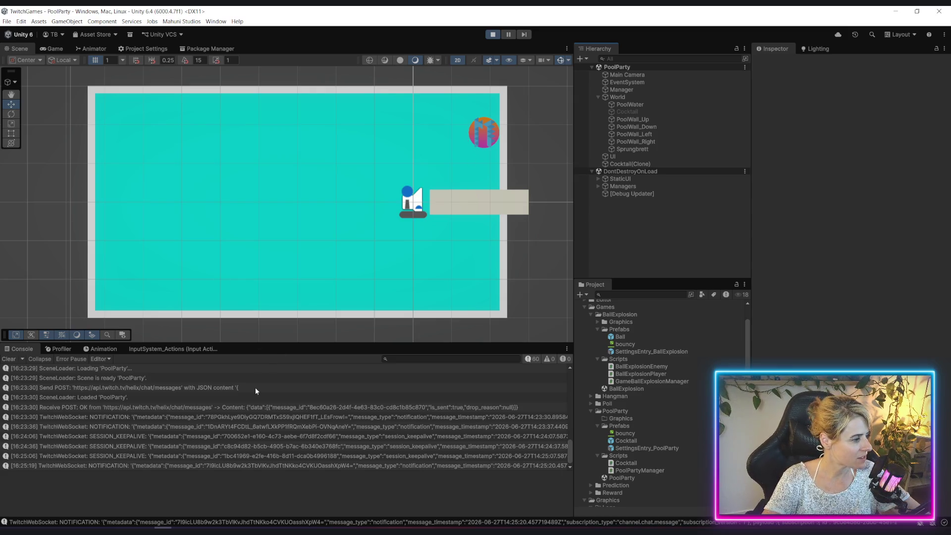
{"action": "left_click", "coordinate": [628, 441]}
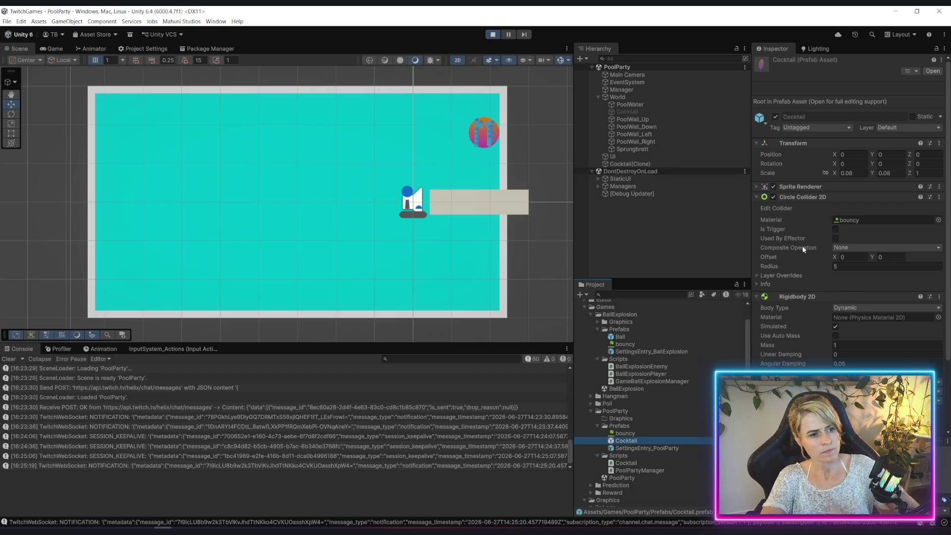
Stop play mode and set the Cocktail prefab's Angular Damping to 0
{"action": "scroll", "coordinate": [814, 309], "scroll_direction": "down", "scroll_amount": 3}
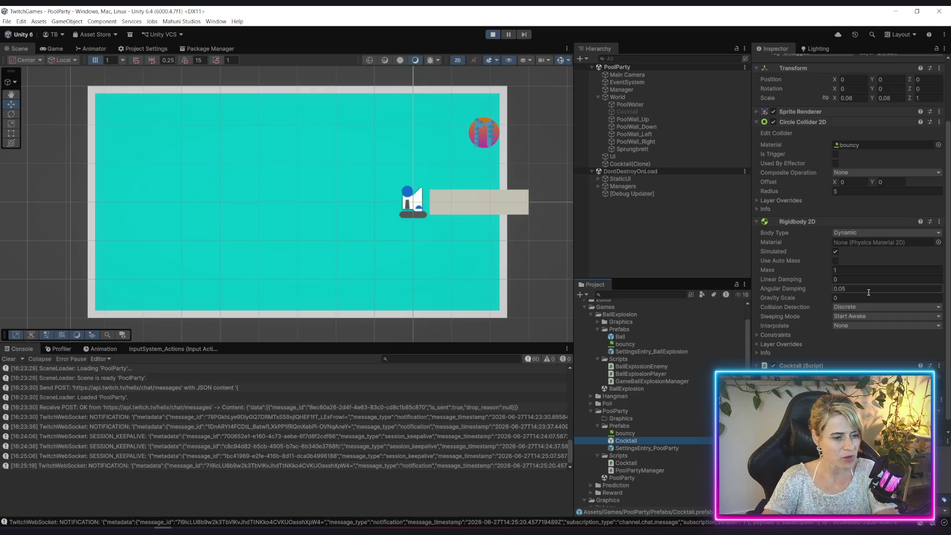
{"action": "left_click", "coordinate": [492, 34]}
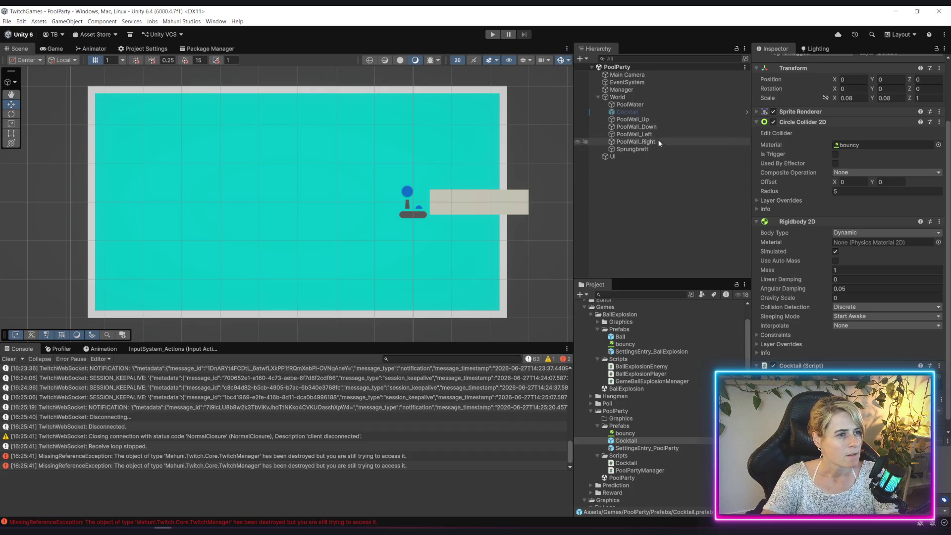
{"action": "left_click", "coordinate": [890, 288]}
{"action": "type", "text": "0"}
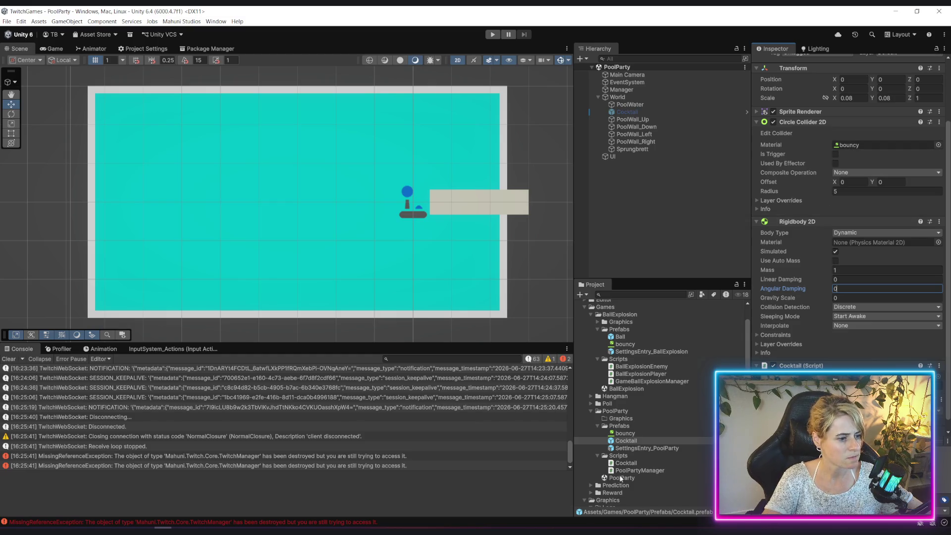
Compare with the Ball prefab and assign the bouncy material to the Cocktail's Rigidbody 2D
{"action": "left_click", "coordinate": [622, 339]}
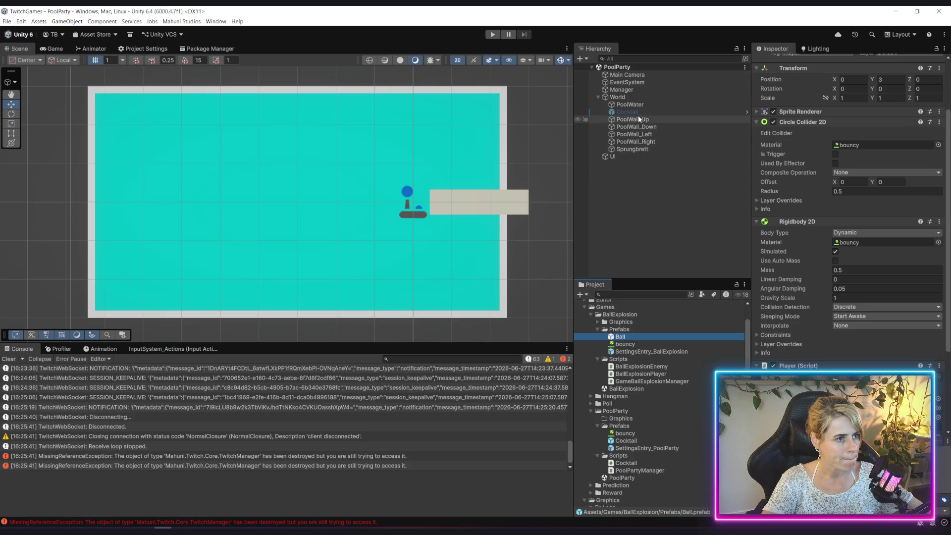
{"action": "left_click", "coordinate": [626, 440]}
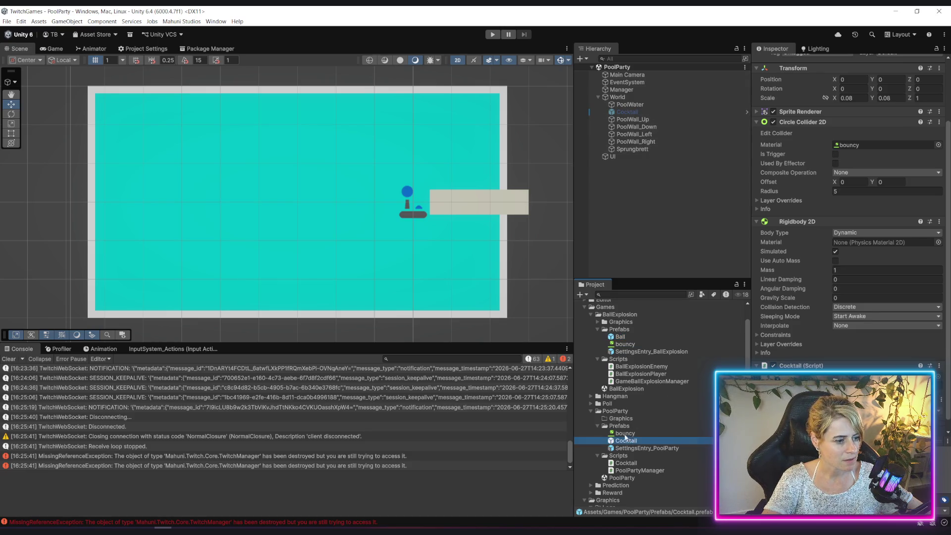
{"action": "left_click_drag", "start_coordinate": [625, 433], "coordinate": [861, 243]}
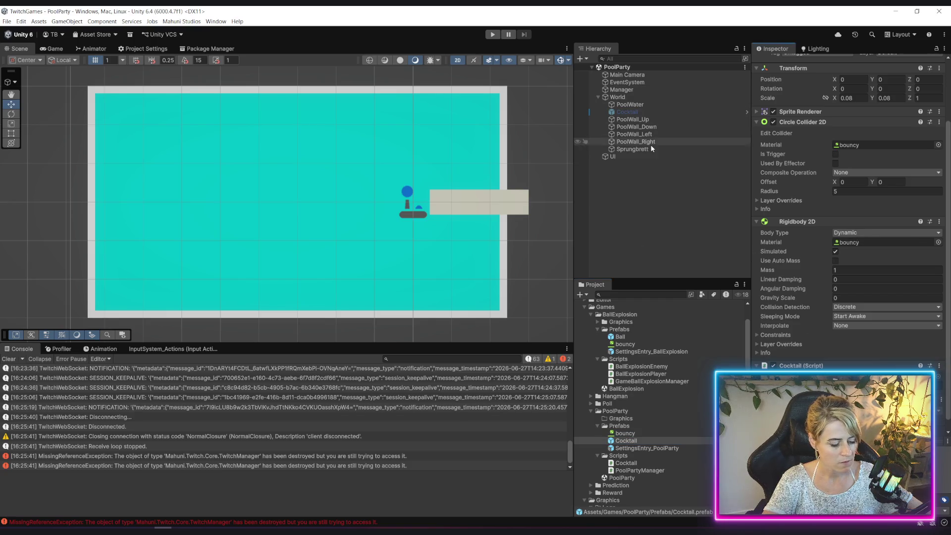
{"action": "left_click", "coordinate": [634, 171]}
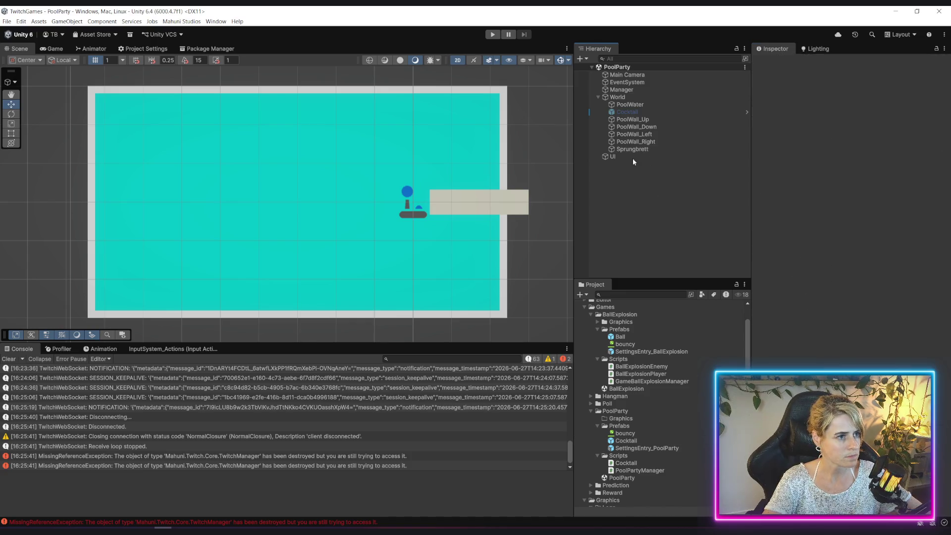
Review the Manager object and Cocktail prefab components, then start play mode
{"action": "left_click", "coordinate": [634, 91]}
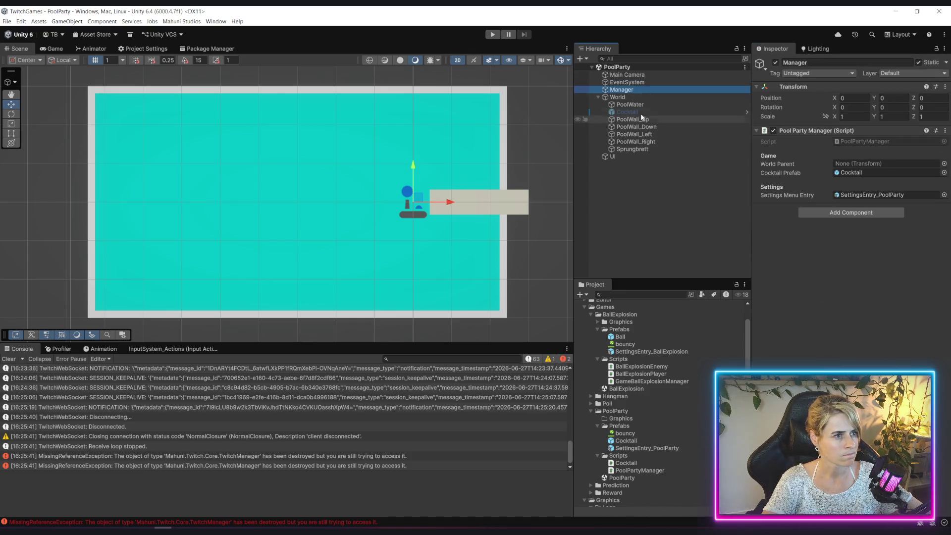
{"action": "left_click", "coordinate": [625, 440]}
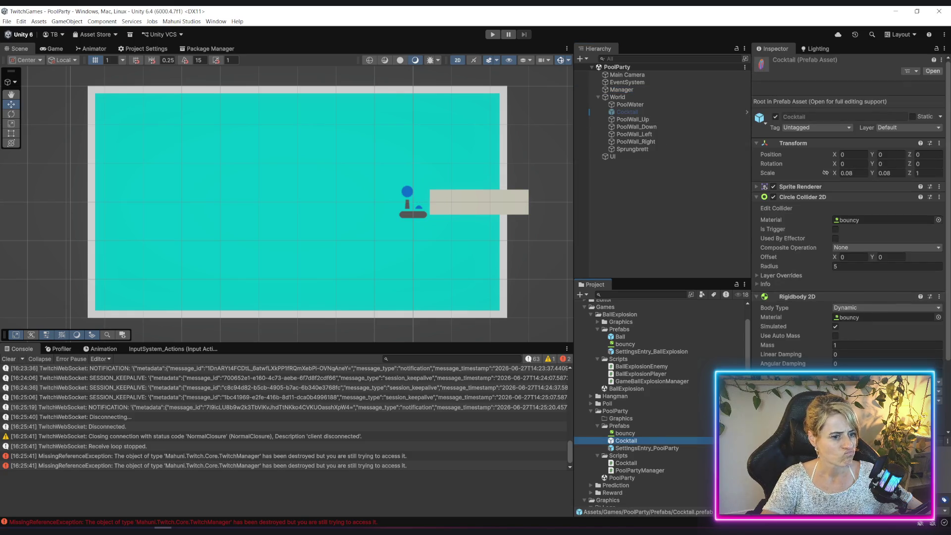
{"action": "scroll", "coordinate": [840, 283], "scroll_direction": "down", "scroll_amount": 3}
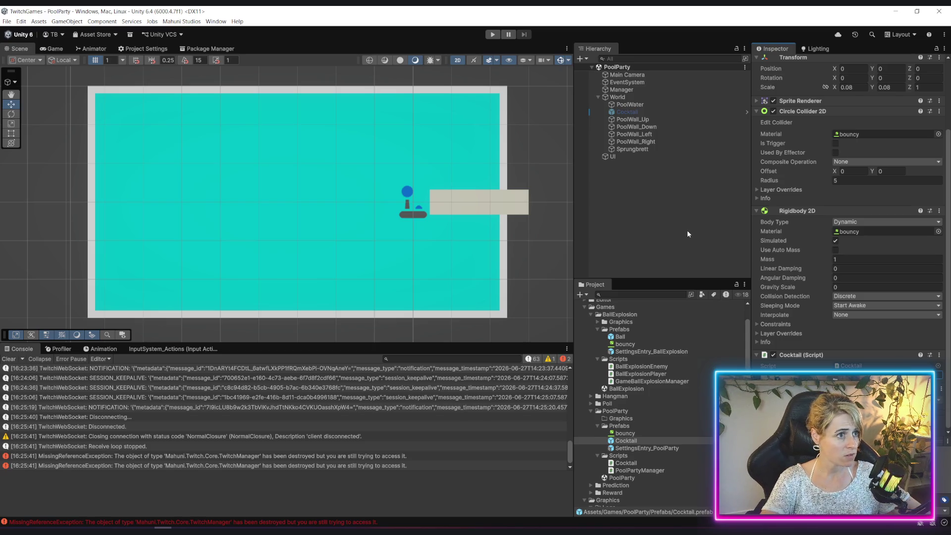
{"action": "left_click", "coordinate": [492, 34]}
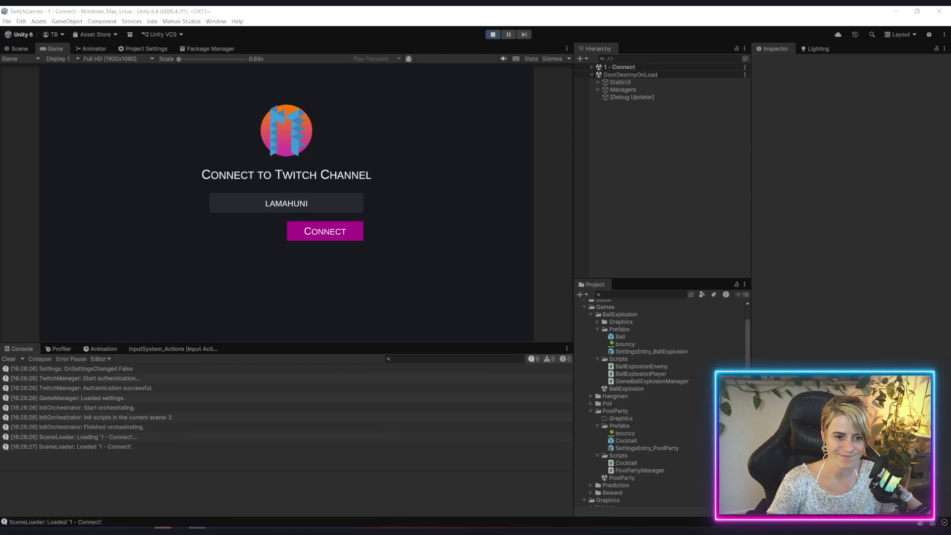
Connect, launch Pool Party, watch the ball stick in the top-right corner, then stop play mode
{"action": "left_click", "coordinate": [337, 226]}
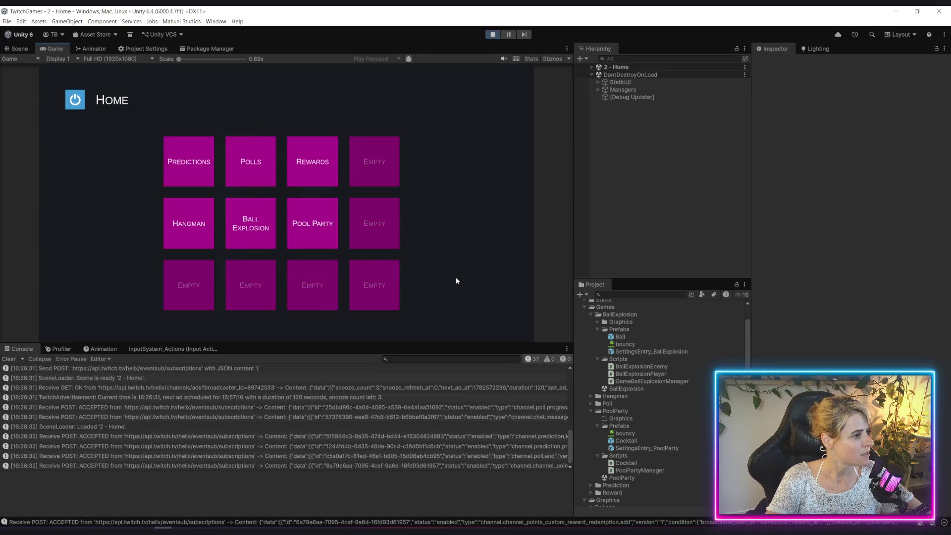
{"action": "left_click", "coordinate": [310, 227]}
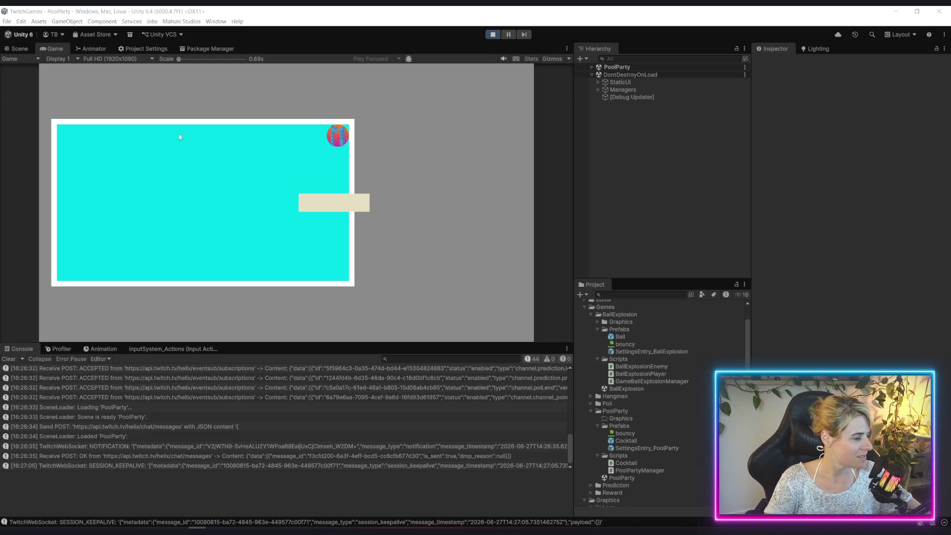
{"action": "left_click", "coordinate": [491, 37]}
{"action": "key", "text": "alt+Tab"}
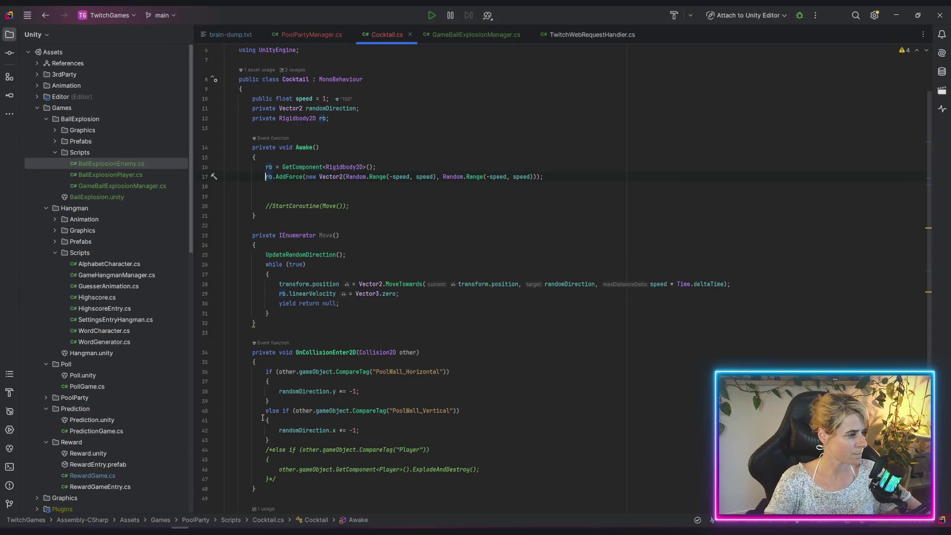
Copy the Move method header below Awake and rename it MonitorVelocity
{"action": "left_click", "coordinate": [267, 217]}
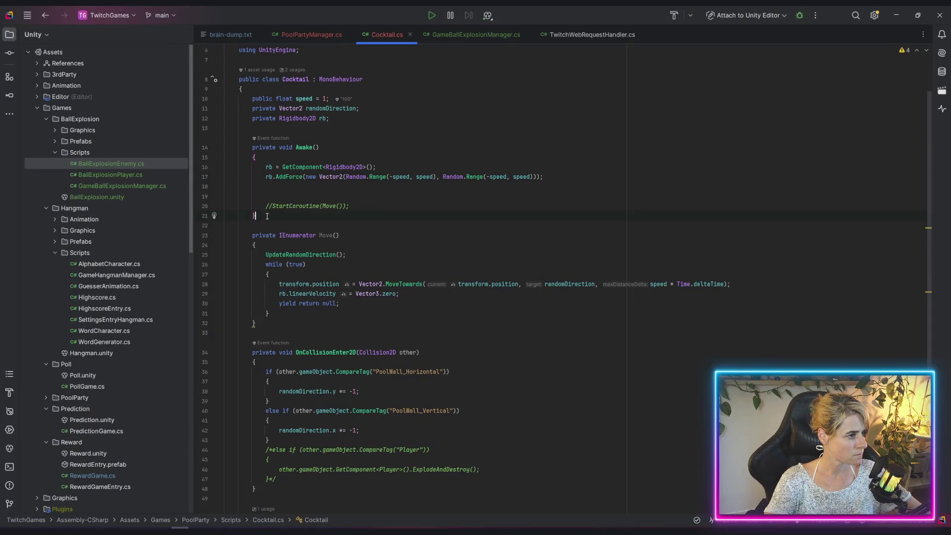
{"action": "key", "text": "Return"}
{"action": "key", "text": "Return"}
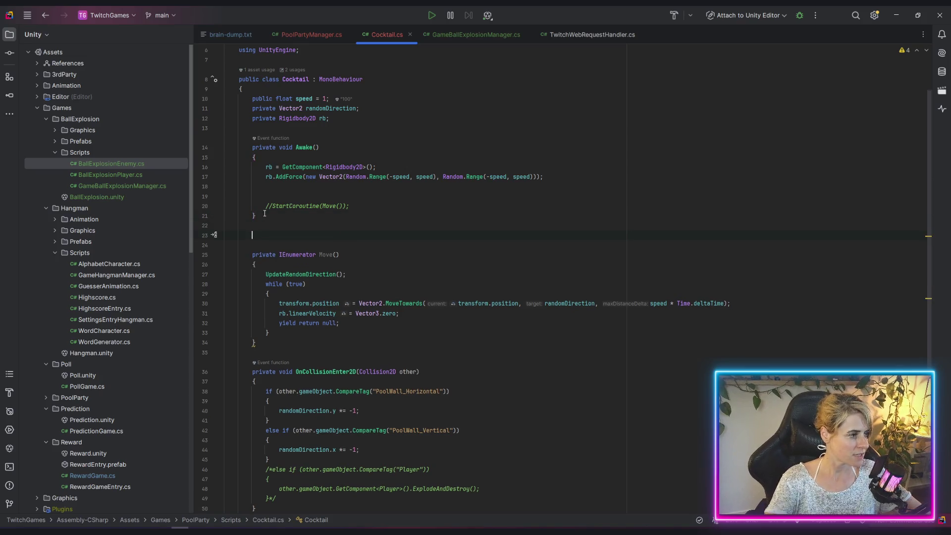
{"action": "left_click_drag", "start_coordinate": [253, 254], "coordinate": [261, 261]}
{"action": "key", "text": "ctrl+c"}
{"action": "left_click", "coordinate": [328, 235]}
{"action": "key", "text": "ctrl+v"}
{"action": "double_click", "coordinate": [326, 235]}
{"action": "type", "text": "MonitorVelocity"}
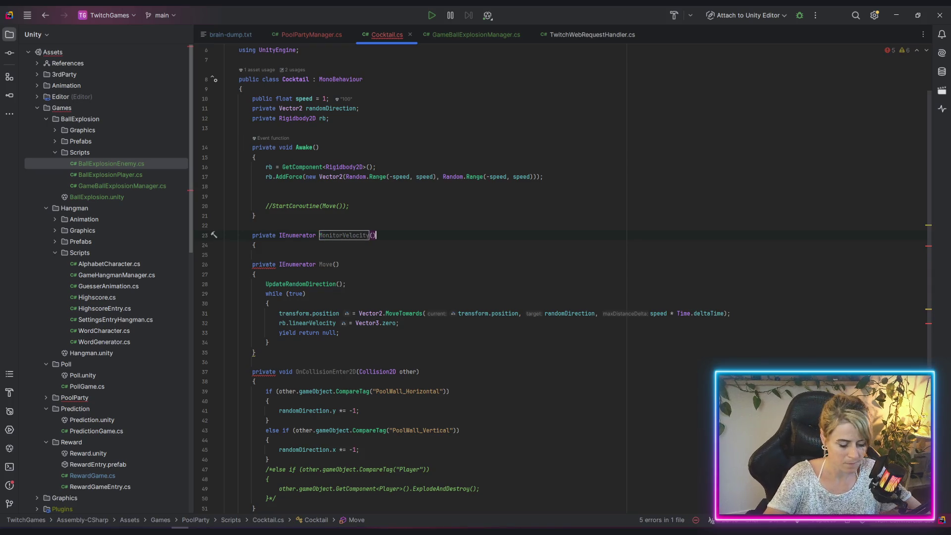
{"action": "type", "text": "{"}
{"action": "key", "text": "Return"}
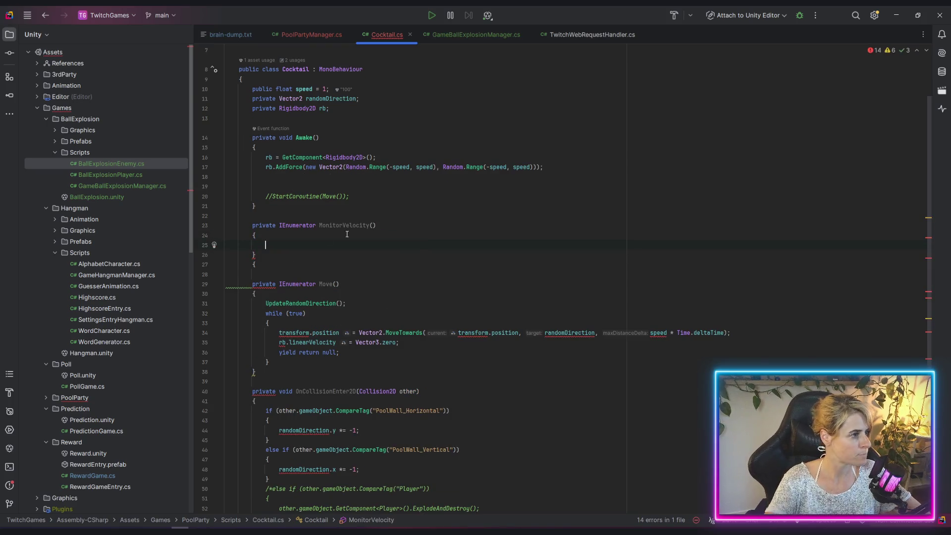
Call StartCoroutine(MonitorVelocity()); inside Awake
{"action": "left_click", "coordinate": [374, 188]}
{"action": "type", "text": "StartCoroutine("}
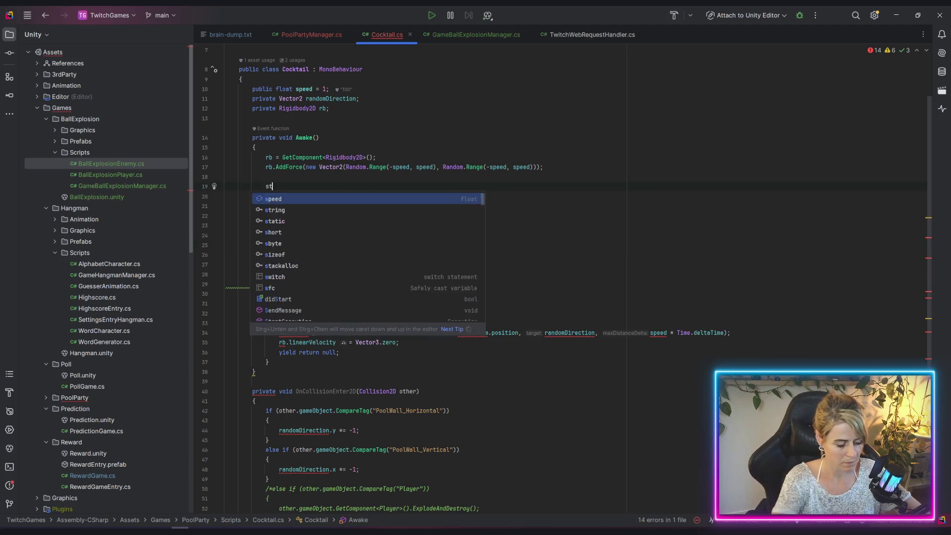
{"action": "type", "text": "Mon"}
{"action": "key", "text": "Return"}
{"action": "type", "text": ";"}
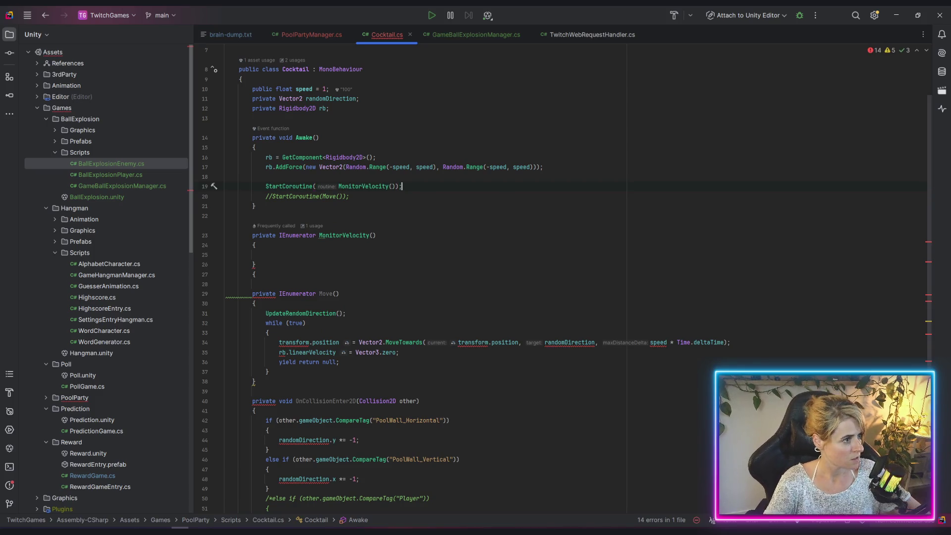
Delete the stray brace and give MonitorVelocity the body yield return null;
{"action": "left_click", "coordinate": [261, 263]}
{"action": "left_click", "coordinate": [262, 274]}
{"action": "key", "text": "BackSpace"}
{"action": "left_click", "coordinate": [273, 258]}
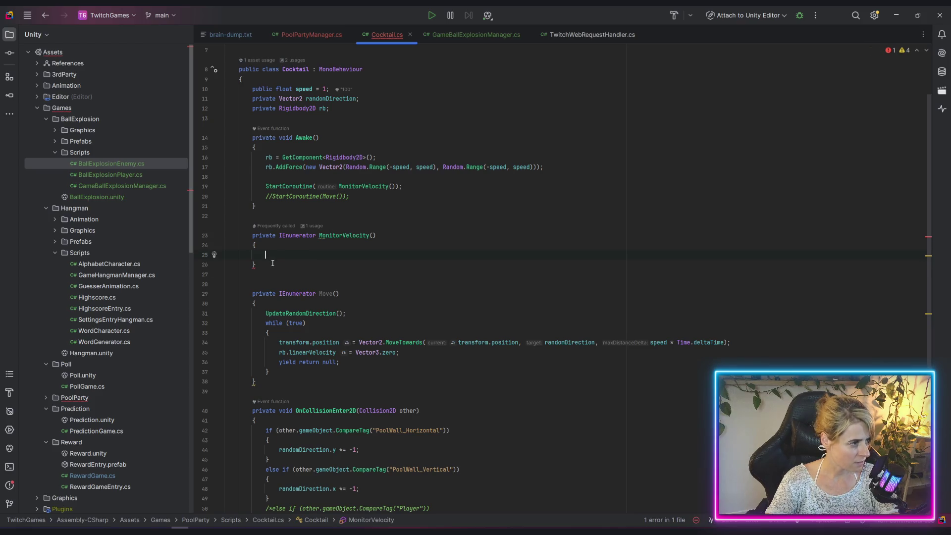
{"action": "scroll", "coordinate": [263, 270], "scroll_direction": "down", "scroll_amount": 5}
{"action": "scroll", "coordinate": [280, 241], "scroll_direction": "up", "scroll_amount": 4}
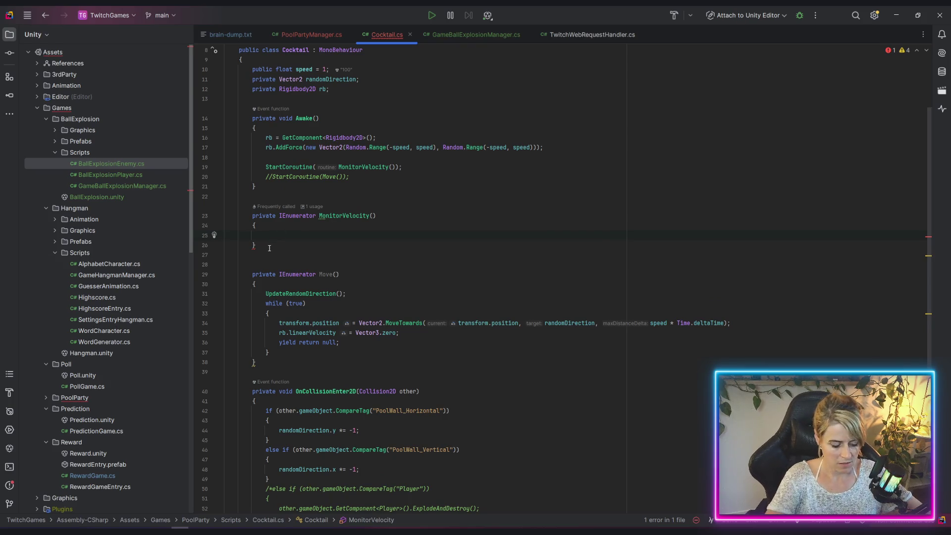
{"action": "type", "text": "yield"}
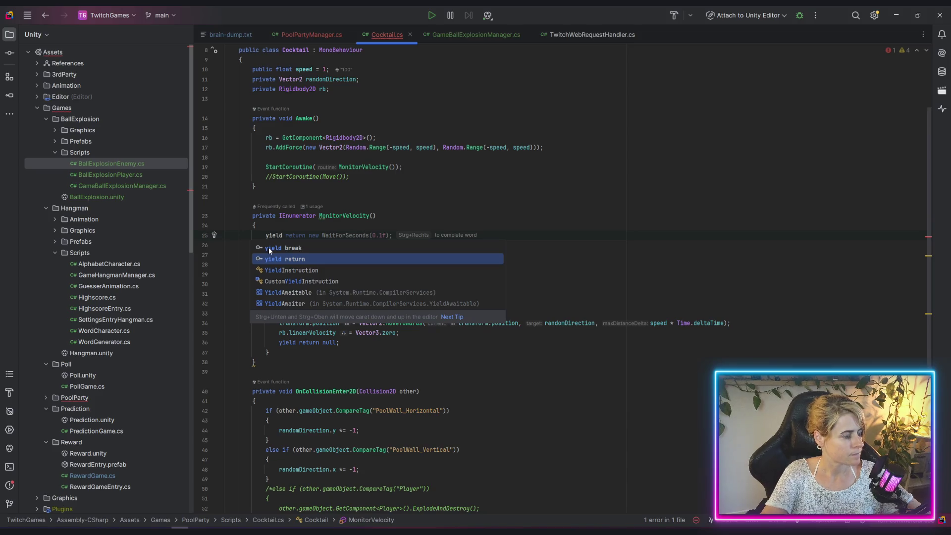
{"action": "key", "text": "Return"}
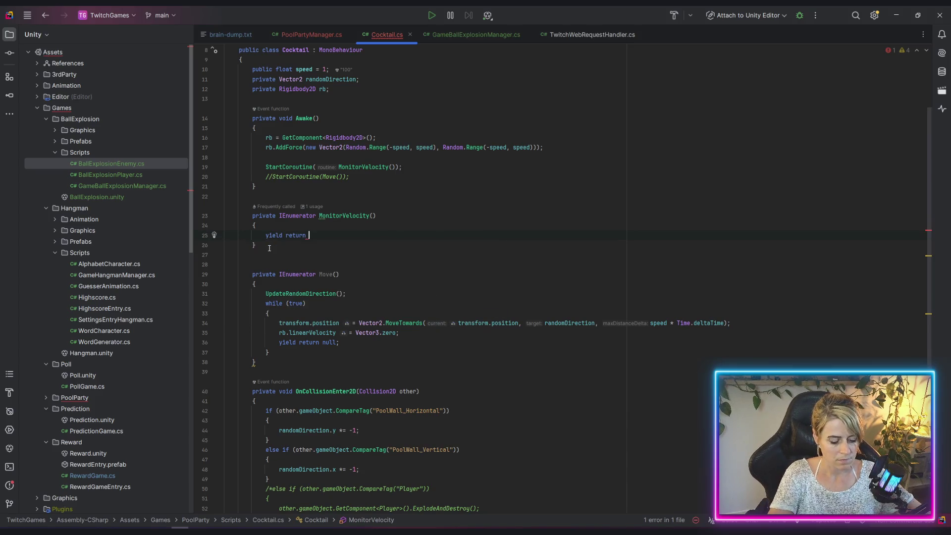
{"action": "type", "text": "nu"}
{"action": "key", "text": "Return"}
{"action": "type", "text": ";"}
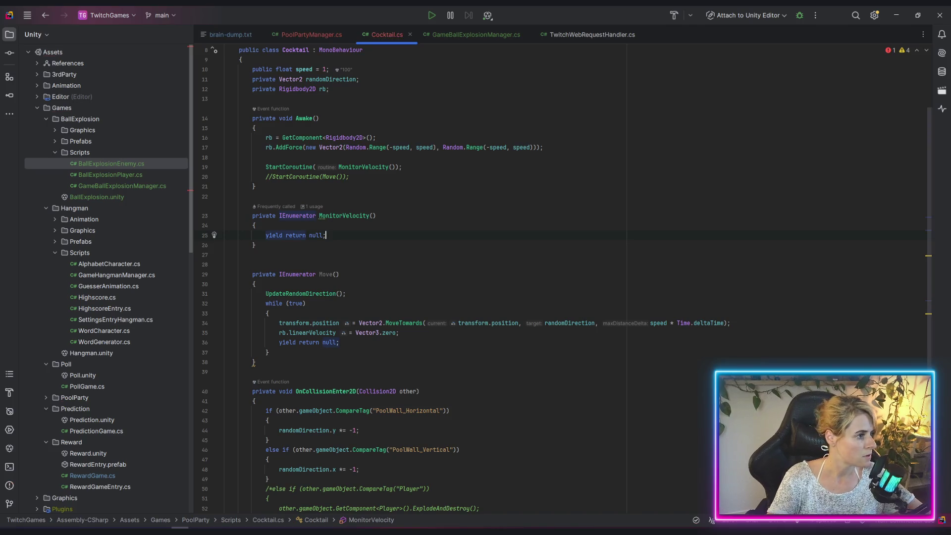
{"action": "left_click", "coordinate": [281, 153]}
{"action": "scroll", "coordinate": [547, 251], "scroll_direction": "down", "scroll_amount": 2}
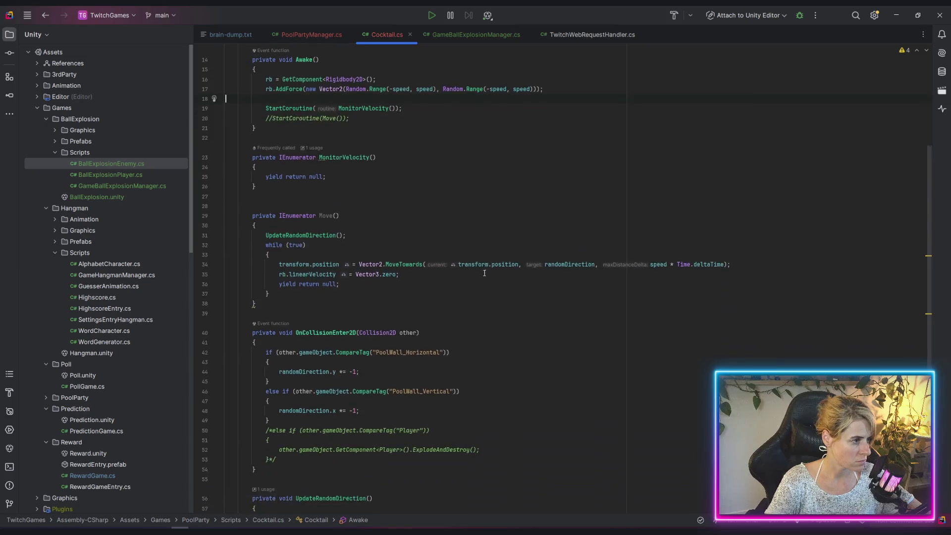
{"action": "scroll", "coordinate": [313, 280], "scroll_direction": "up", "scroll_amount": 4}
Add an empty private void Push() method below Awake
{"action": "left_click", "coordinate": [288, 217]}
{"action": "key", "text": "Return"}
{"action": "key", "text": "Return"}
{"action": "type", "text": "pribvat"}
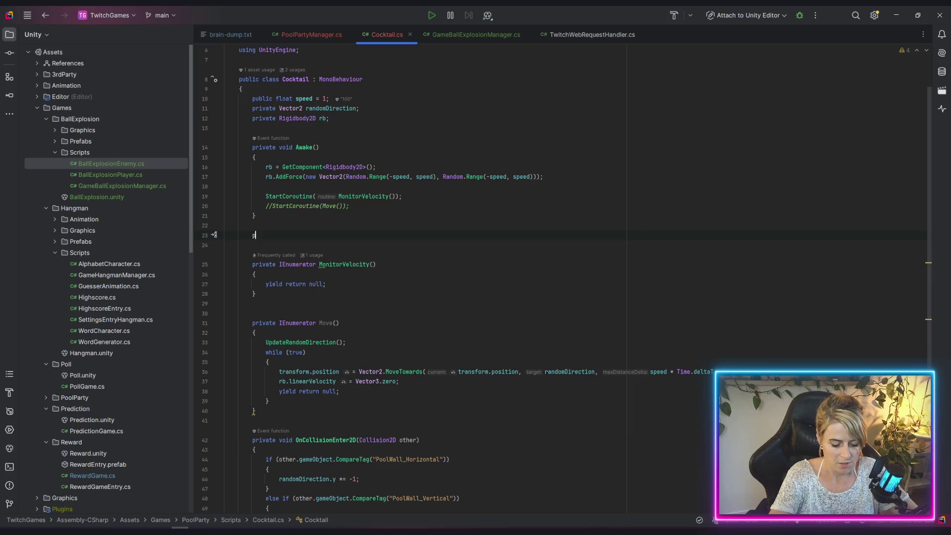
{"action": "type", "text": "vate void Push"}
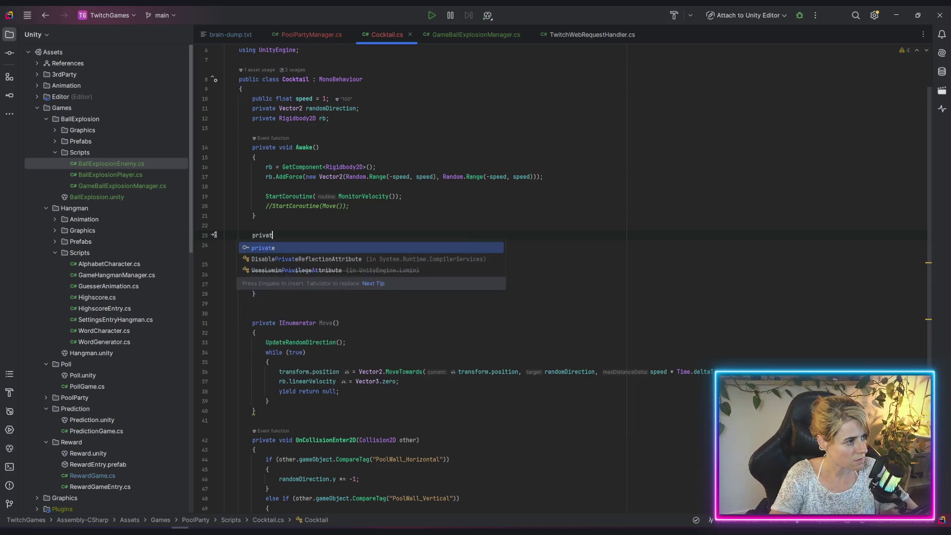
{"action": "key", "text": "Escape"}
{"action": "type", "text": "()"}
{"action": "key", "text": "Return"}
{"action": "type", "text": "{"}
{"action": "key", "text": "Return"}
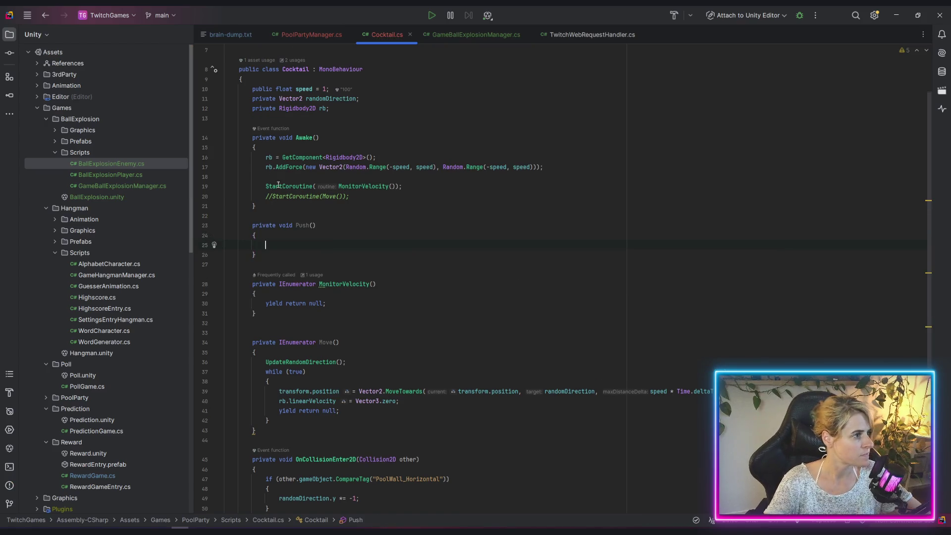
Move the AddForce line from Awake into Push and call Push(); from Awake
{"action": "left_click", "coordinate": [287, 167]}
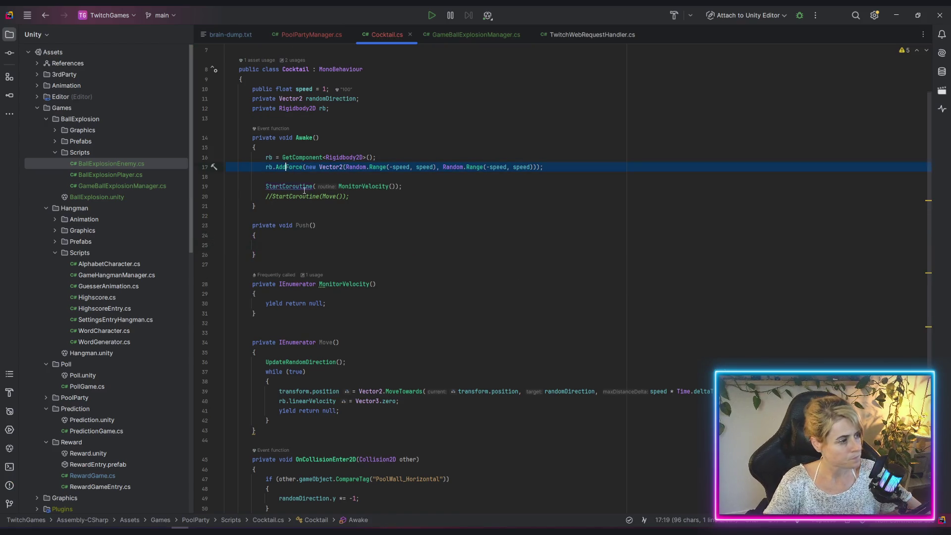
{"action": "key", "text": "ctrl+x"}
{"action": "left_click", "coordinate": [284, 239]}
{"action": "key", "text": "ctrl+v"}
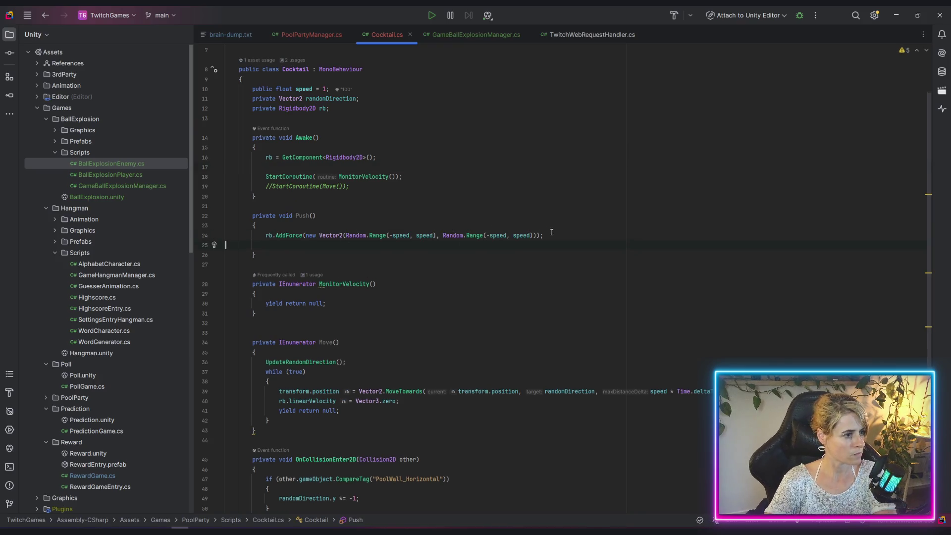
{"action": "key", "text": "BackSpace"}
{"action": "left_click", "coordinate": [407, 157]}
{"action": "key", "text": "Return"}
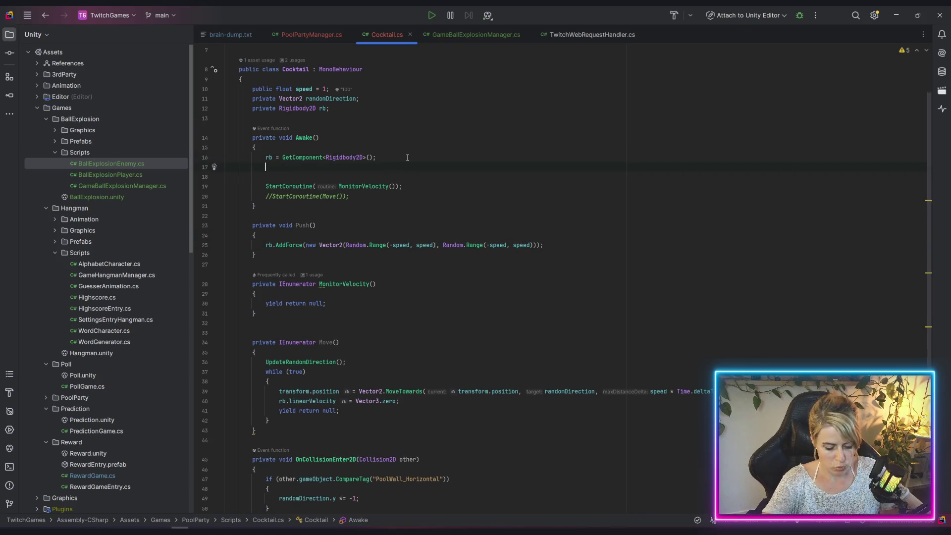
{"action": "type", "text": "Pu"}
{"action": "key", "text": "Return"}
{"action": "type", "text": "Push();"}
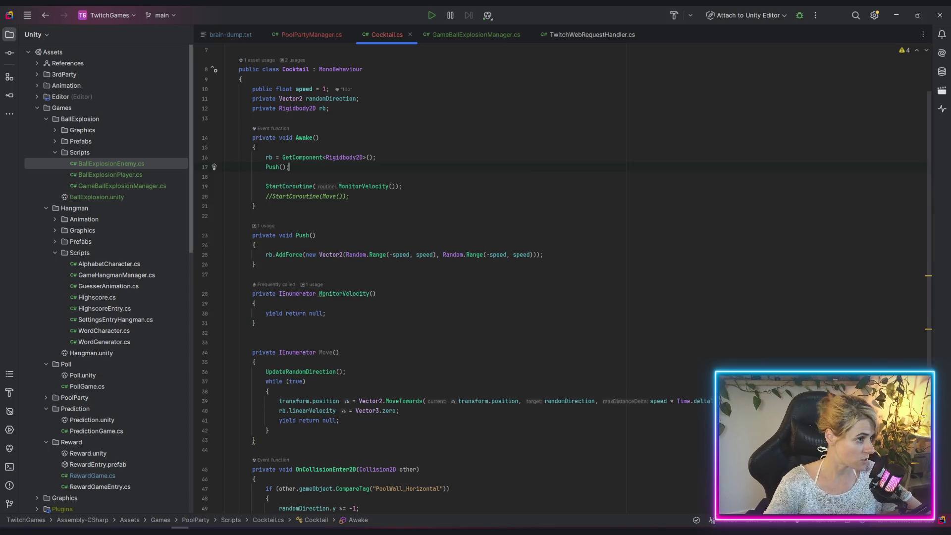
Wrap MonitorVelocity's body in a while (true) loop
{"action": "left_click", "coordinate": [297, 305]}
{"action": "key", "text": "Return"}
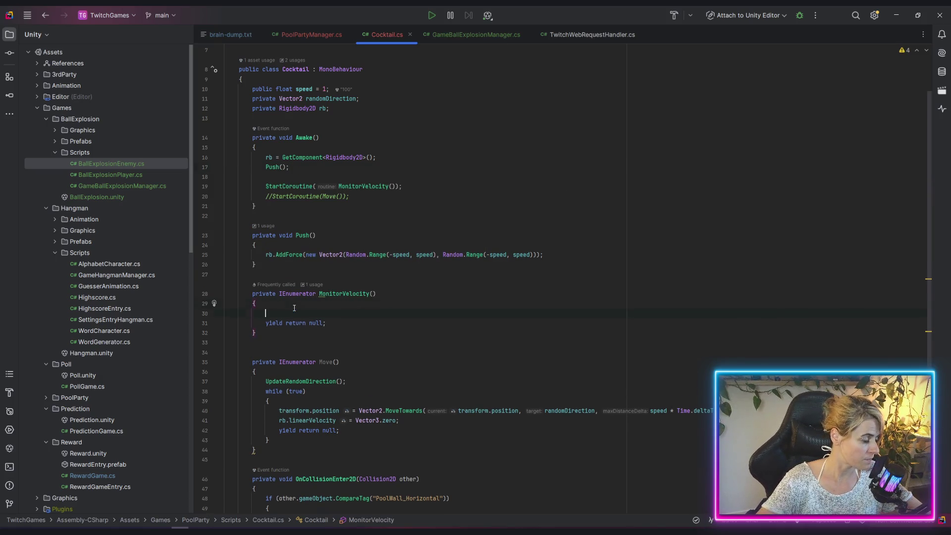
{"action": "type", "text": "while (true)"}
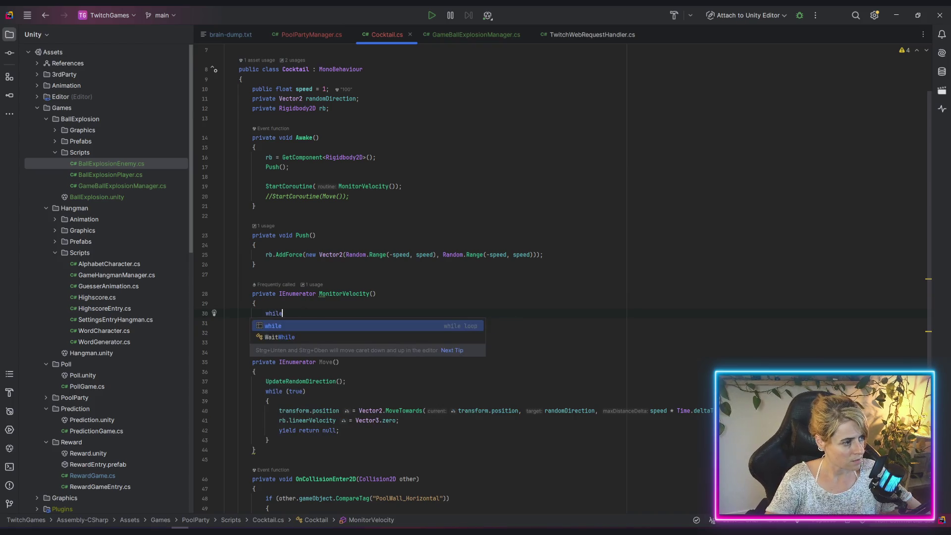
{"action": "type", "text": "{"}
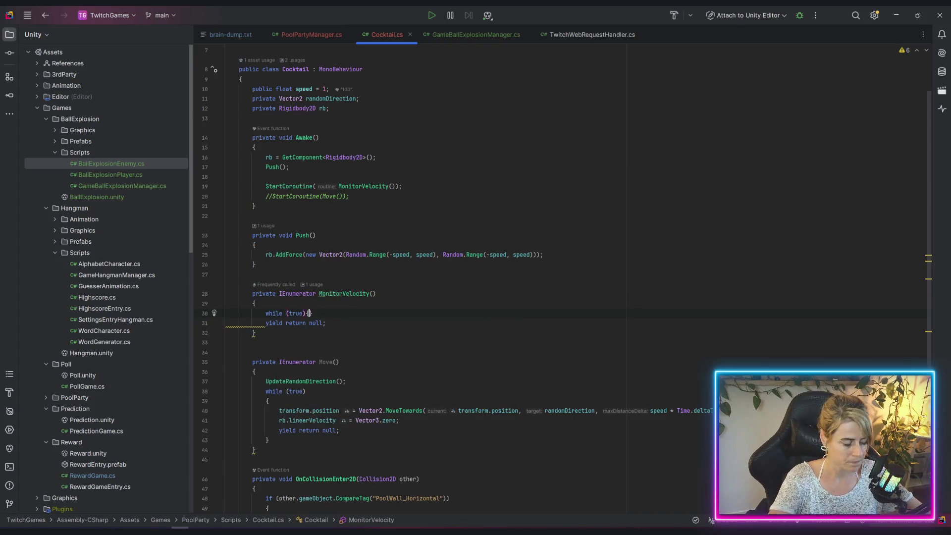
{"action": "key", "text": "Down"}
{"action": "key", "text": "End"}
{"action": "key", "text": "Return"}
{"action": "type", "text": "}"}
{"action": "key", "text": "Up"}
{"action": "key", "text": "Up"}
{"action": "key", "text": "Return"}
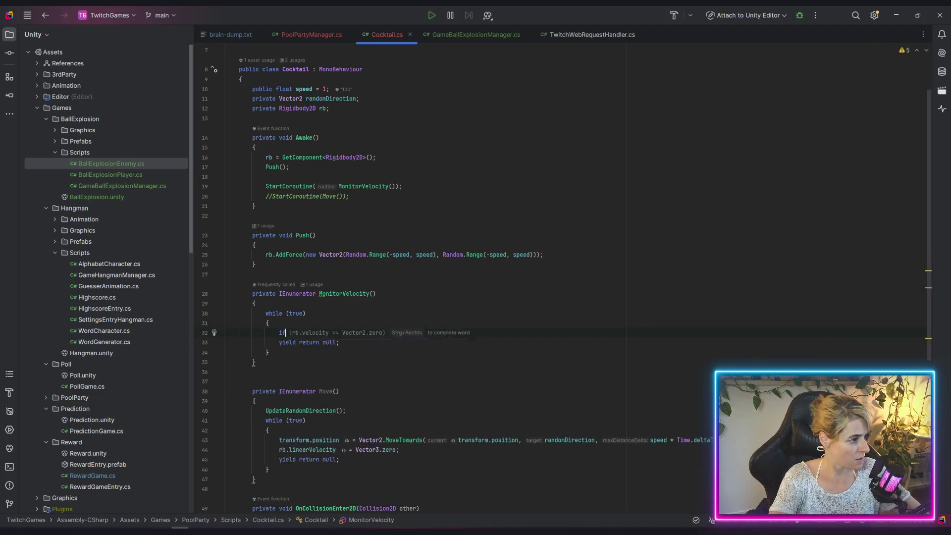
Add an empty if (rb.linearVelocity == Vector2.zero) block, replacing obsolete velocity with linearVelocity
{"action": "type", "text": "if("}
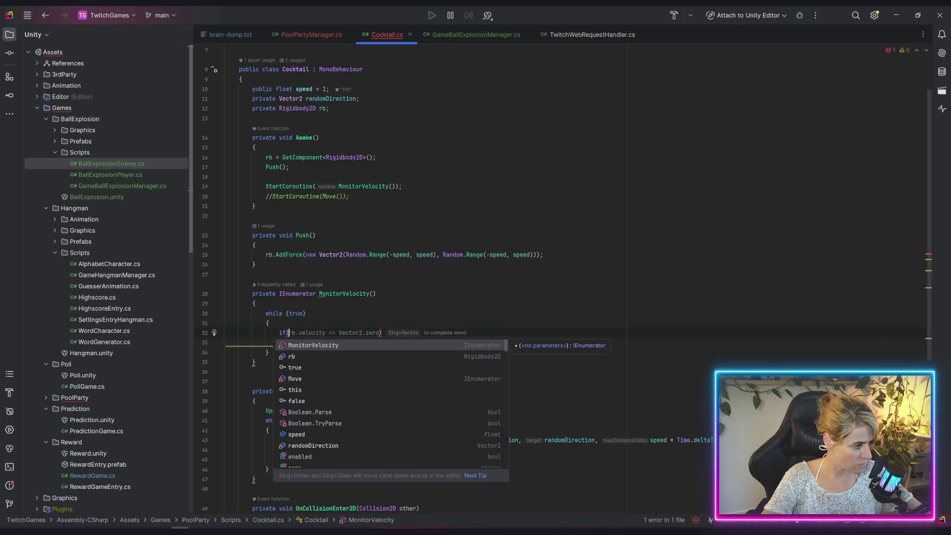
{"action": "key", "text": "Tab"}
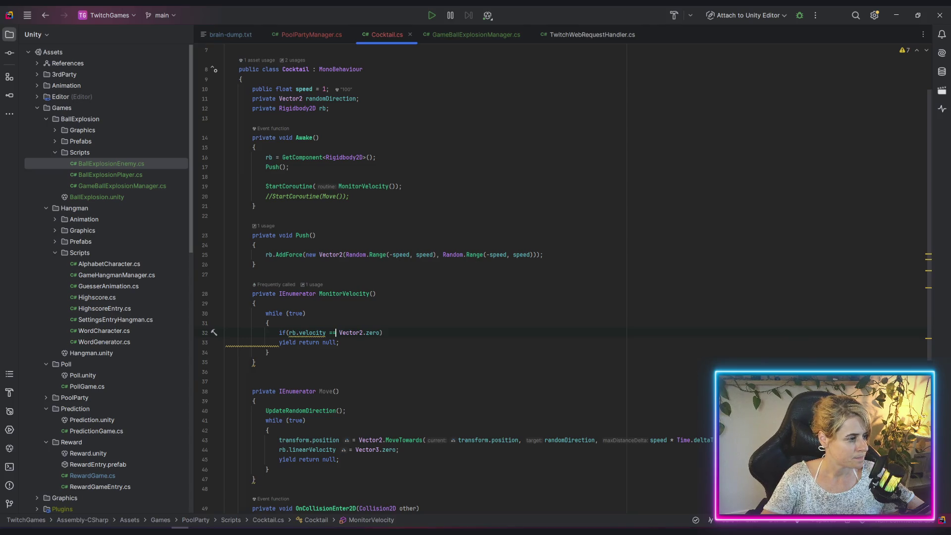
{"action": "left_click", "coordinate": [335, 332]}
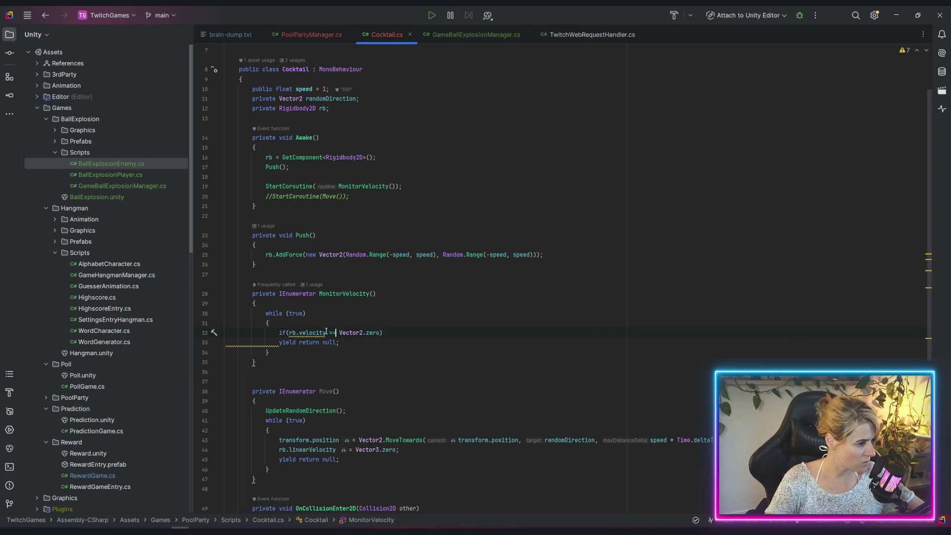
{"action": "mouse_move", "coordinate": [313, 334]}
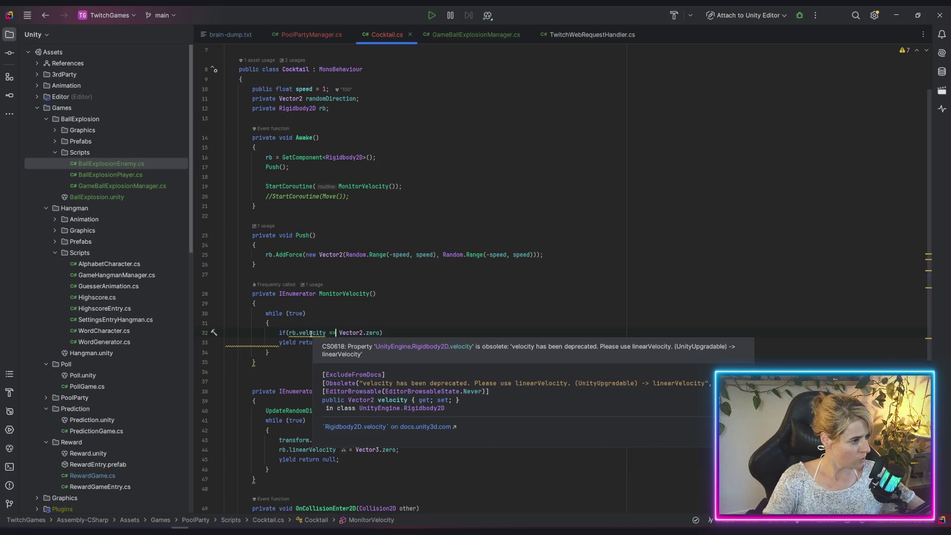
{"action": "double_click", "coordinate": [310, 332]}
{"action": "type", "text": "line"}
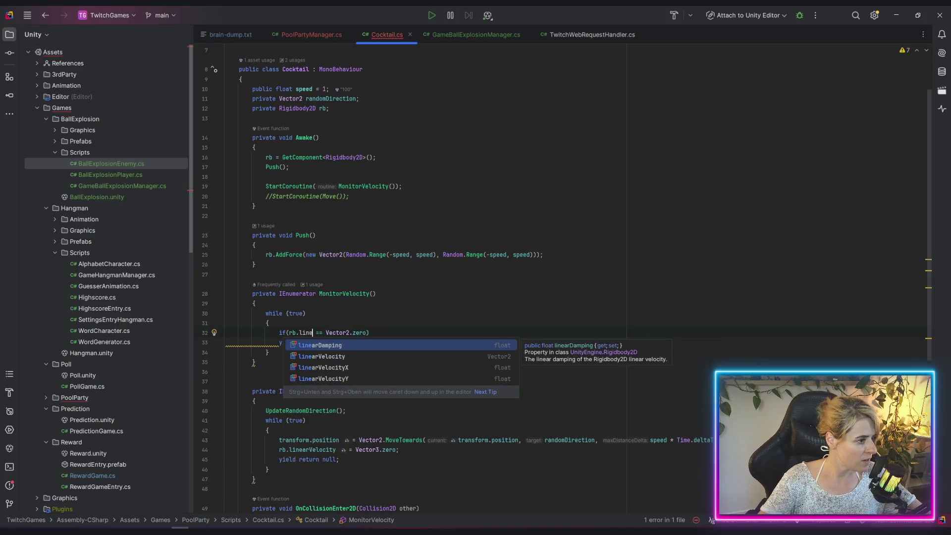
{"action": "key", "text": "Down"}
{"action": "key", "text": "Return"}
{"action": "left_click", "coordinate": [403, 333]}
{"action": "type", "text": "{"}
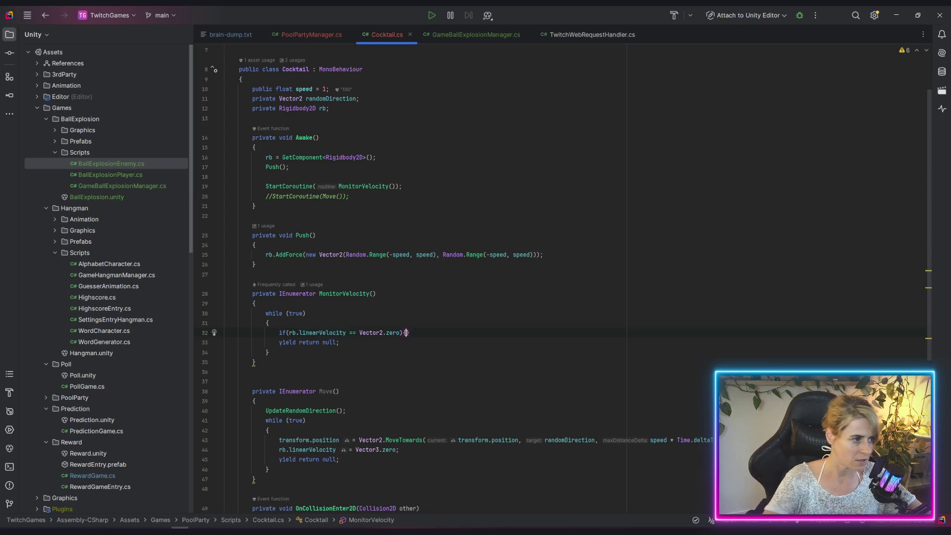
{"action": "key", "text": "Return"}
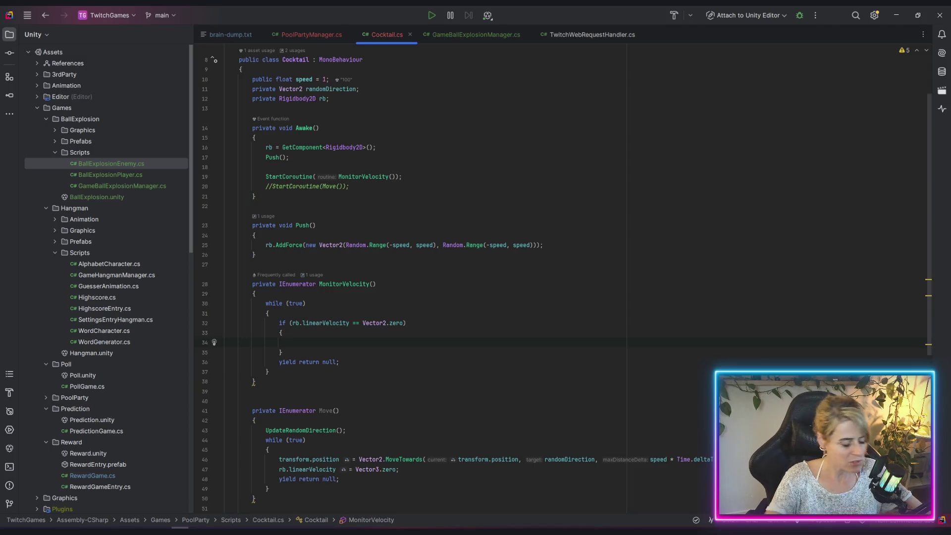
{"action": "left_click", "coordinate": [293, 322]}
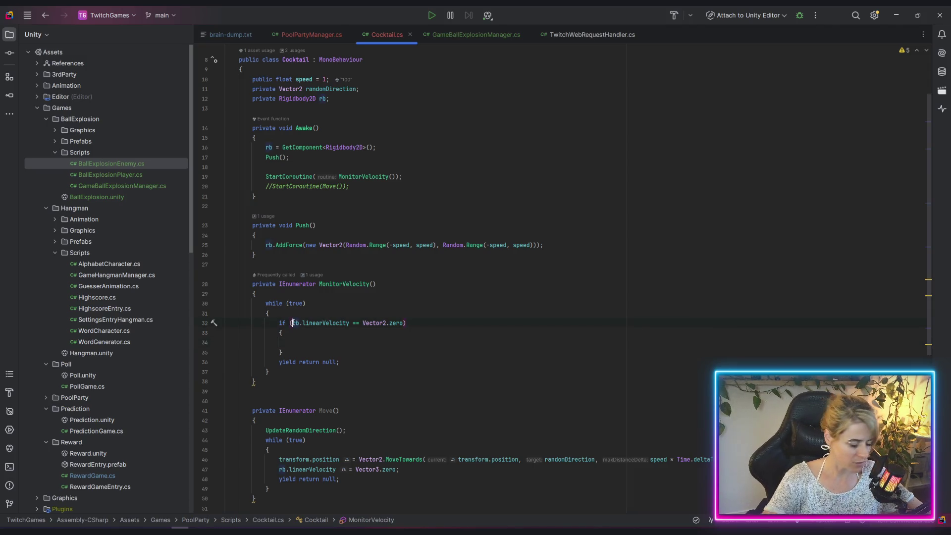
Start the condition as Vector2.Distance(rb.linearVelocity, Vector2.zero) <
{"action": "type", "text": "Vector2.dis"}
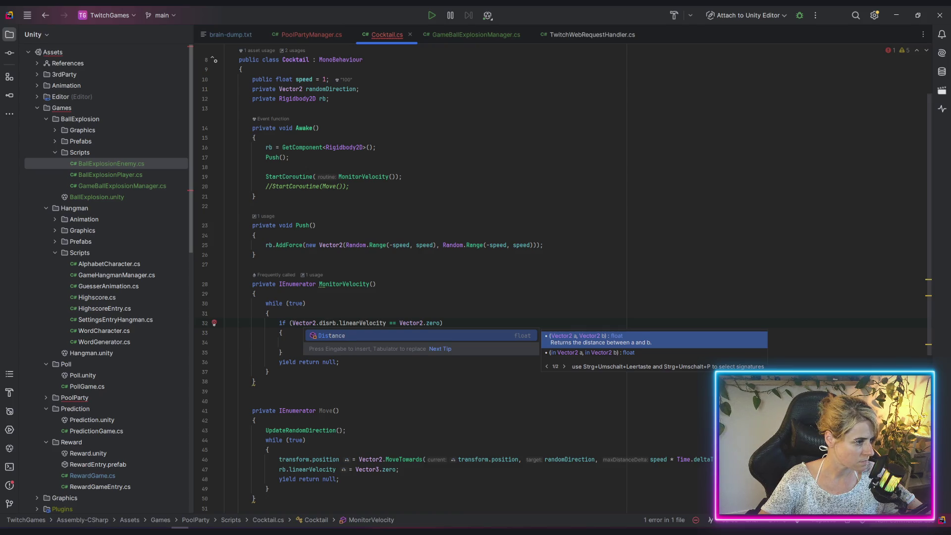
{"action": "key", "text": "Return"}
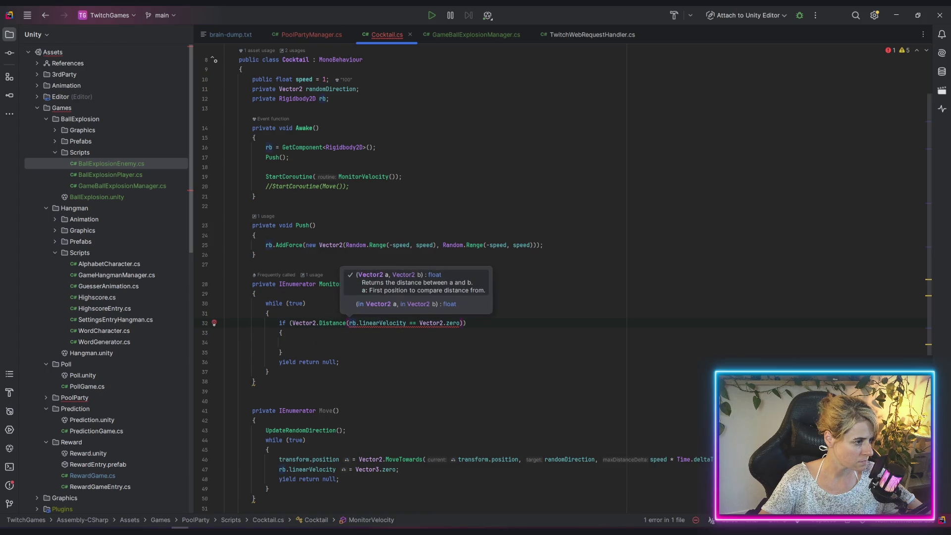
{"action": "type", "text": "rb.,"}
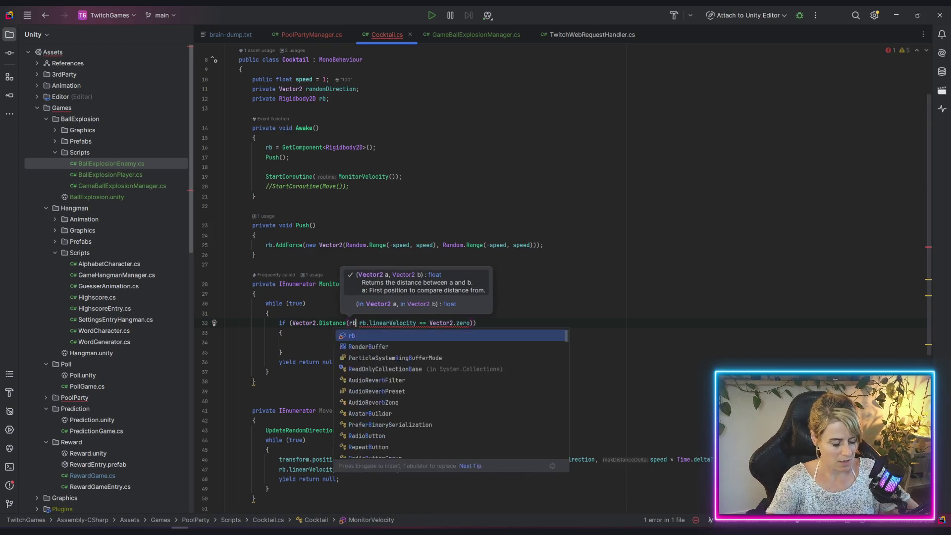
{"action": "key", "text": "BackSpace"}
{"action": "key", "text": "ctrl+space"}
{"action": "key", "text": "Return"}
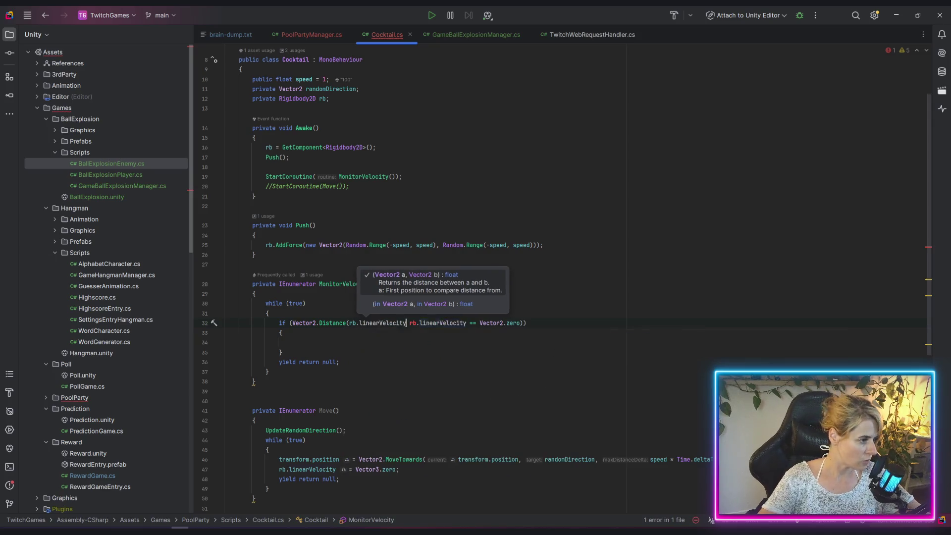
{"action": "type", "text": ", vec"}
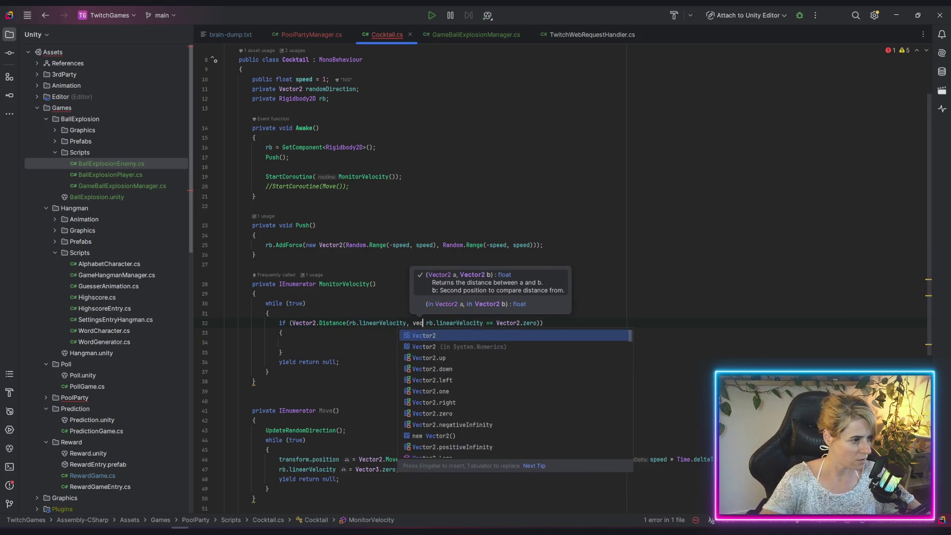
{"action": "key", "text": "Return"}
{"action": "type", "text": "."}
{"action": "key", "text": "Down"}
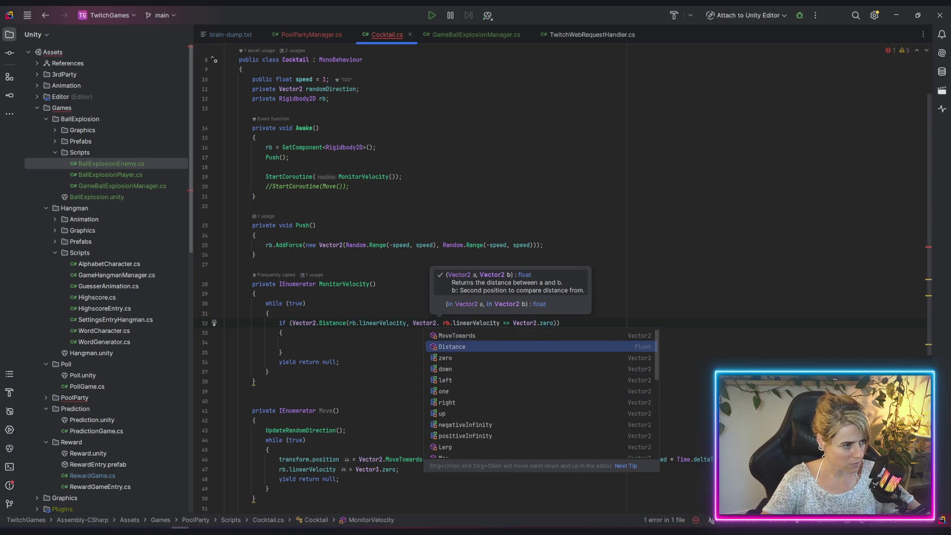
{"action": "key", "text": "Return"}
{"action": "type", "text": ") "}
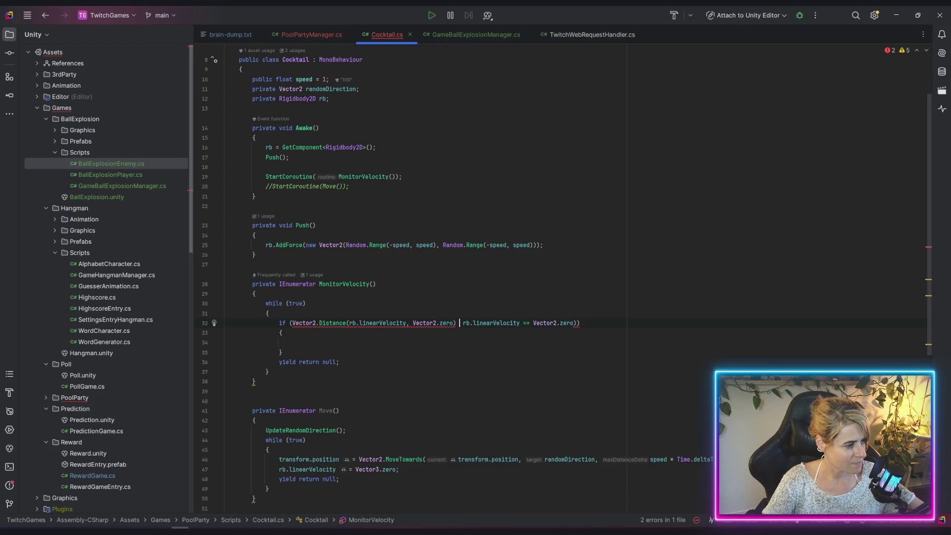
{"action": "type", "text": "<"}
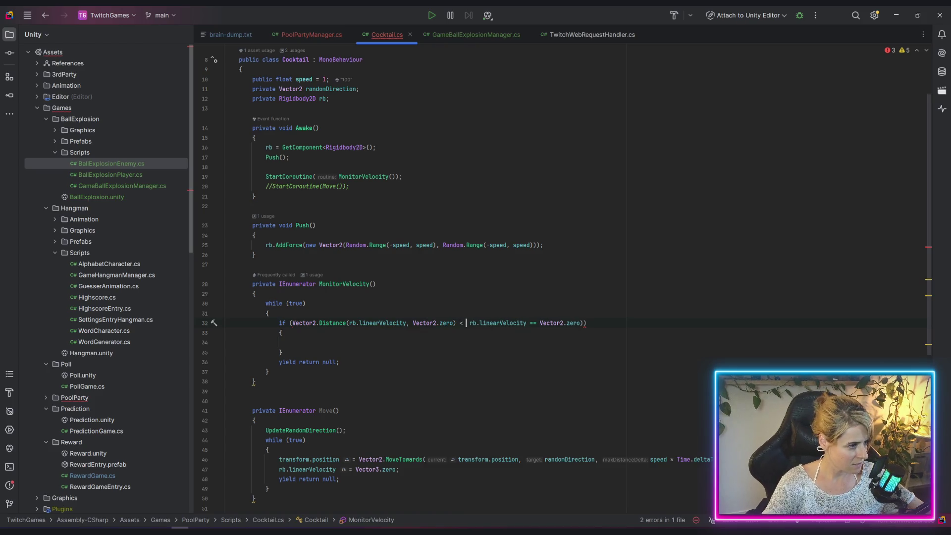
Replace the leftover comparison with the 0.01f threshold and call Push(); inside the block
{"action": "key", "text": "ctrl+shift+Right"}
{"action": "key", "text": "ctrl+shift+Right"}
{"action": "key", "text": "ctrl+shift+Right"}
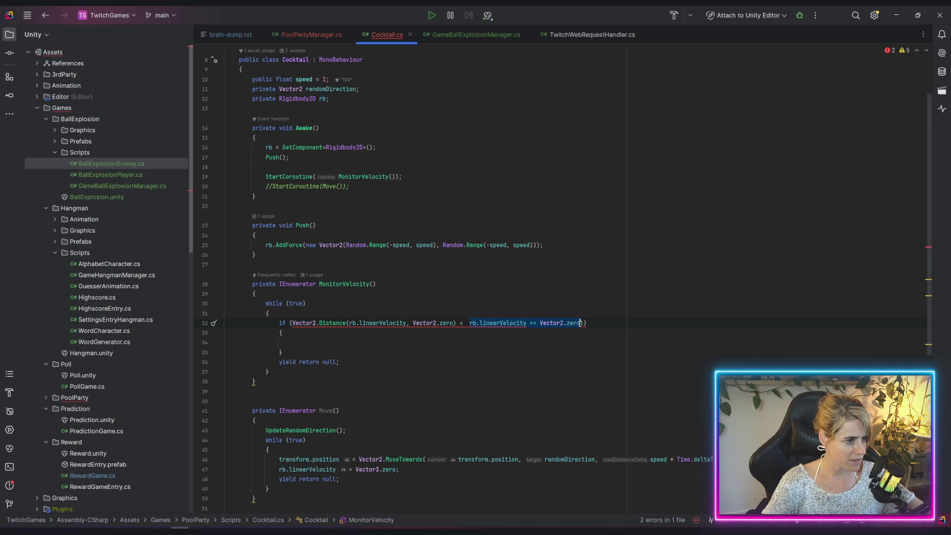
{"action": "key", "text": "BackSpace"}
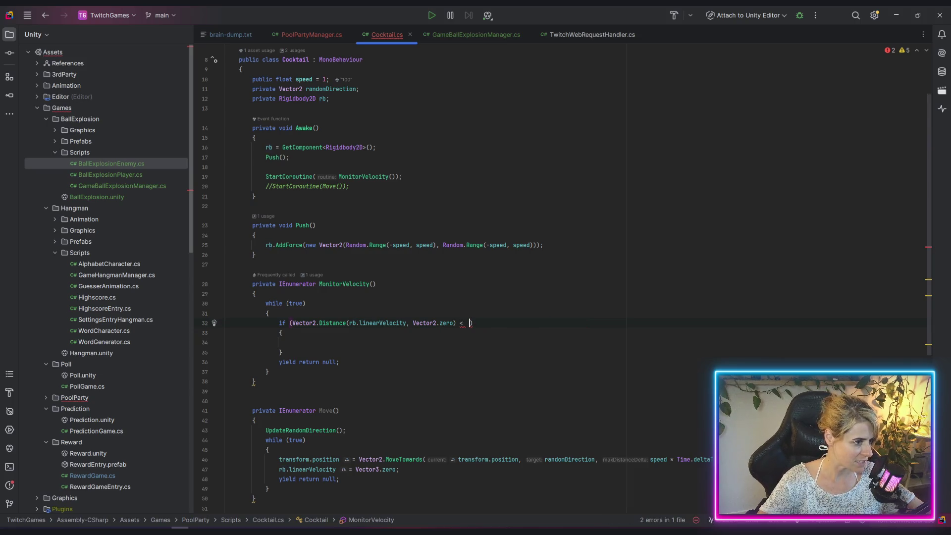
{"action": "type", "text": "0.01"}
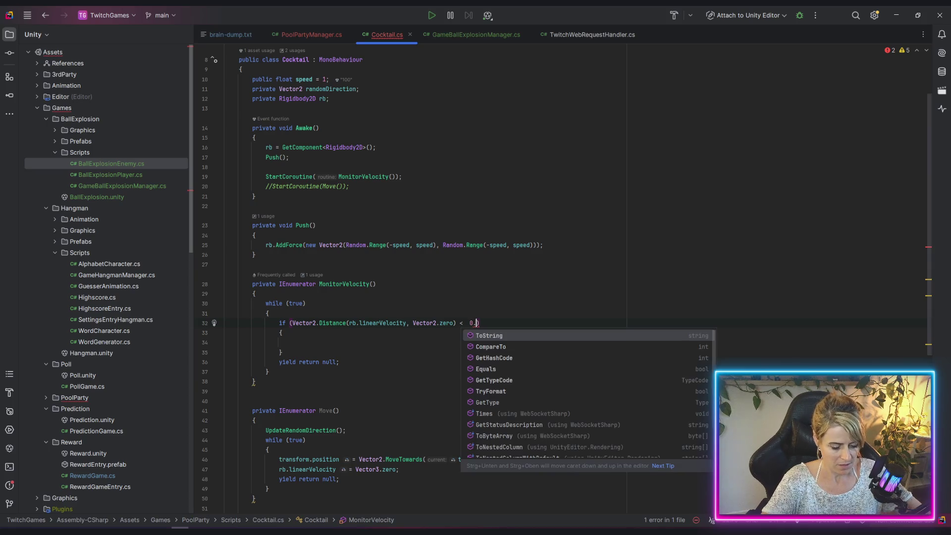
{"action": "type", "text": "f"}
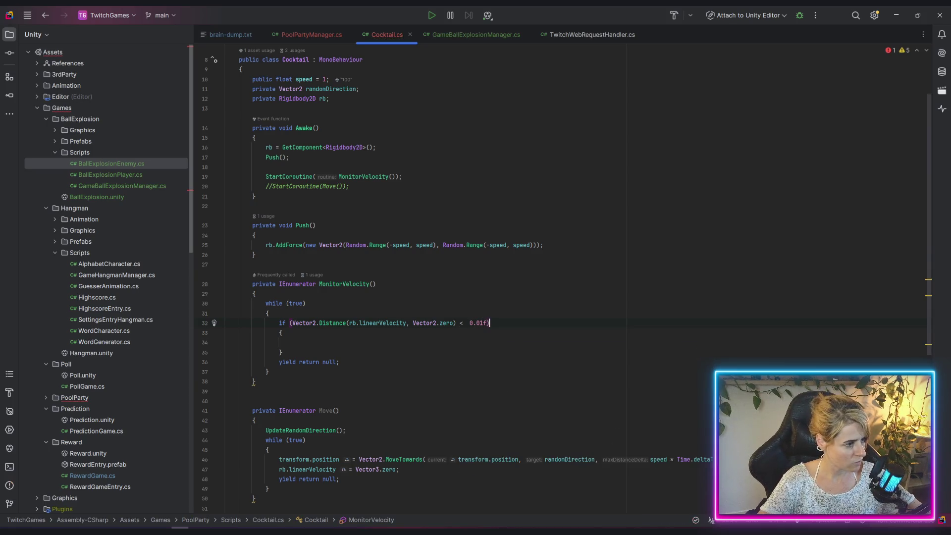
{"action": "key", "text": "Down"}
{"action": "key", "text": "Down"}
{"action": "type", "text": "Push();"}
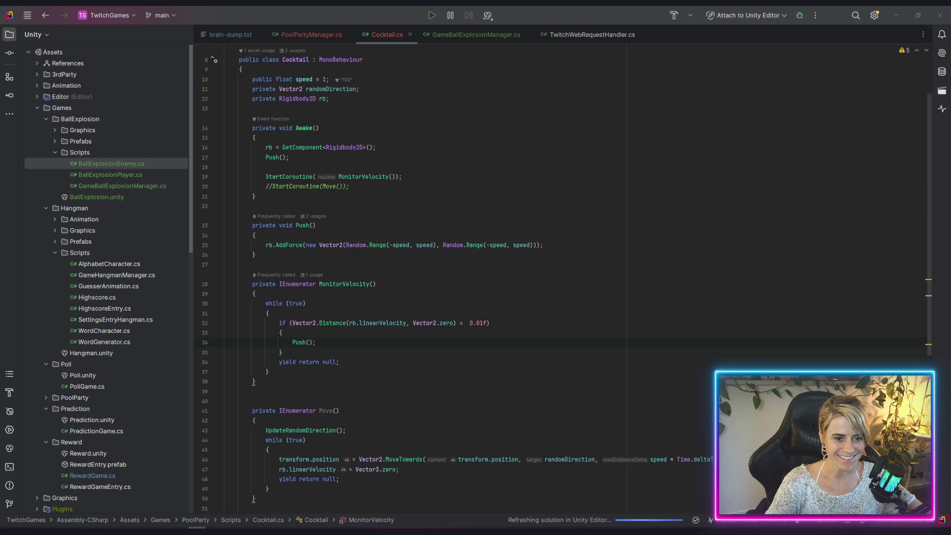
{"action": "left_click", "coordinate": [384, 351]}
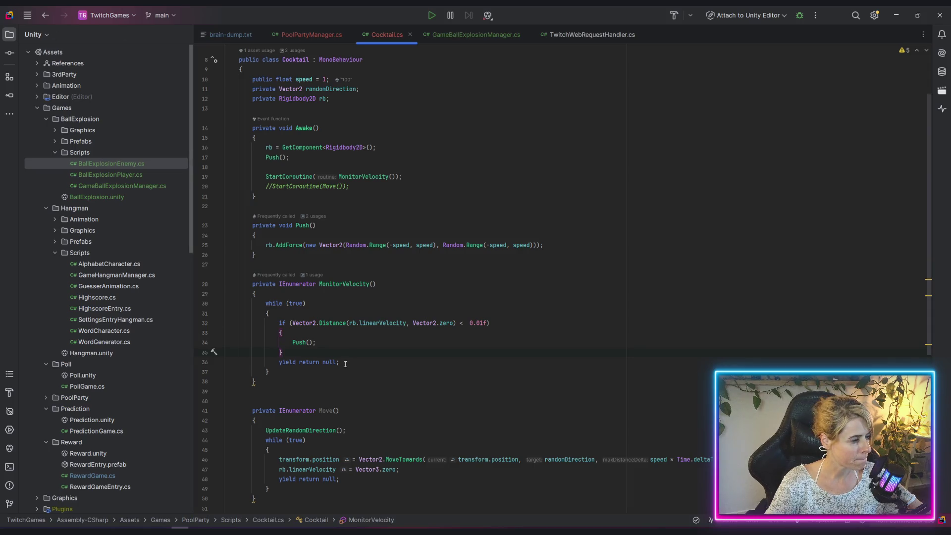
Add Debug.Log(rb.linearVelocity); at the top of the while loop
{"action": "left_click", "coordinate": [359, 317]}
{"action": "key", "text": "Return"}
{"action": "type", "text": "Debug"}
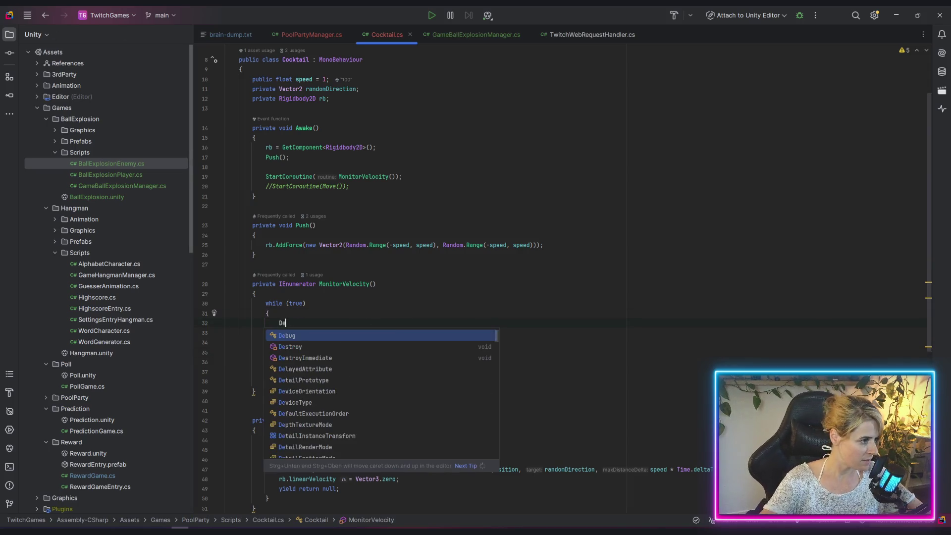
{"action": "key", "text": "Tab"}
{"action": "key", "text": "Down"}
{"action": "key", "text": "Left"}
{"action": "key", "text": "BackSpace"}
{"action": "key", "text": "BackSpace"}
{"action": "key", "text": "BackSpace"}
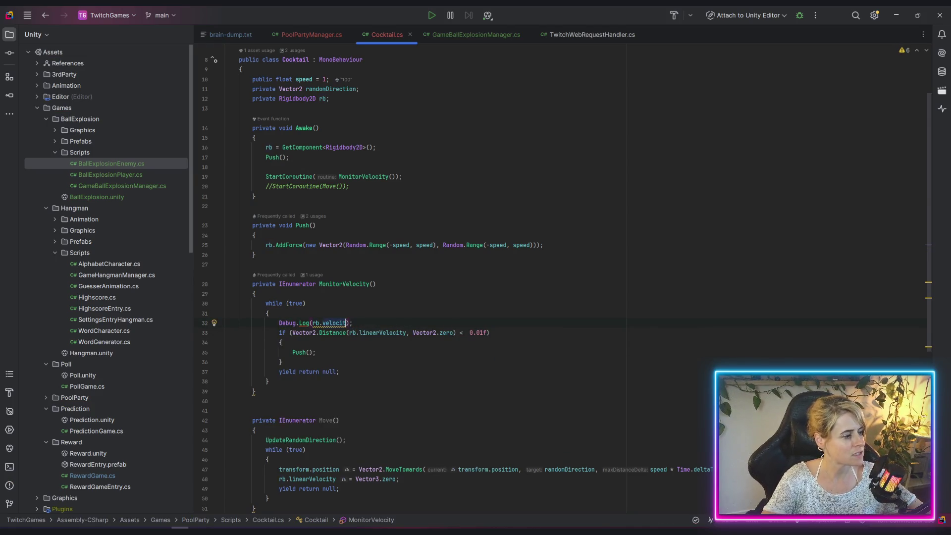
{"action": "type", "text": ".lin"}
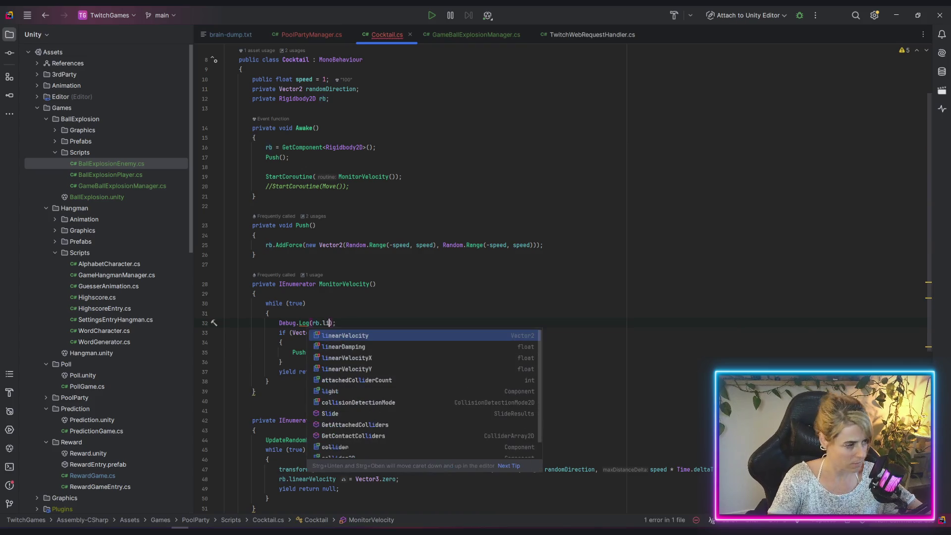
{"action": "key", "text": "Return"}
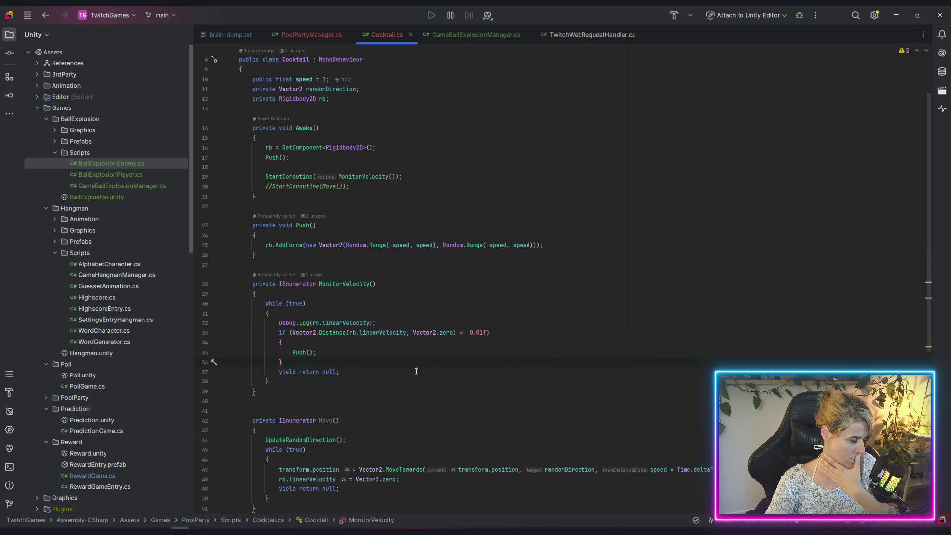
Declare public float noMovementThreshold = 0.1f; below the speed field
{"action": "scroll", "coordinate": [416, 371], "scroll_direction": "up", "scroll_amount": 3}
{"action": "left_click", "coordinate": [331, 148]}
{"action": "key", "text": "Return"}
{"action": "type", "text": "public float noMovement"}
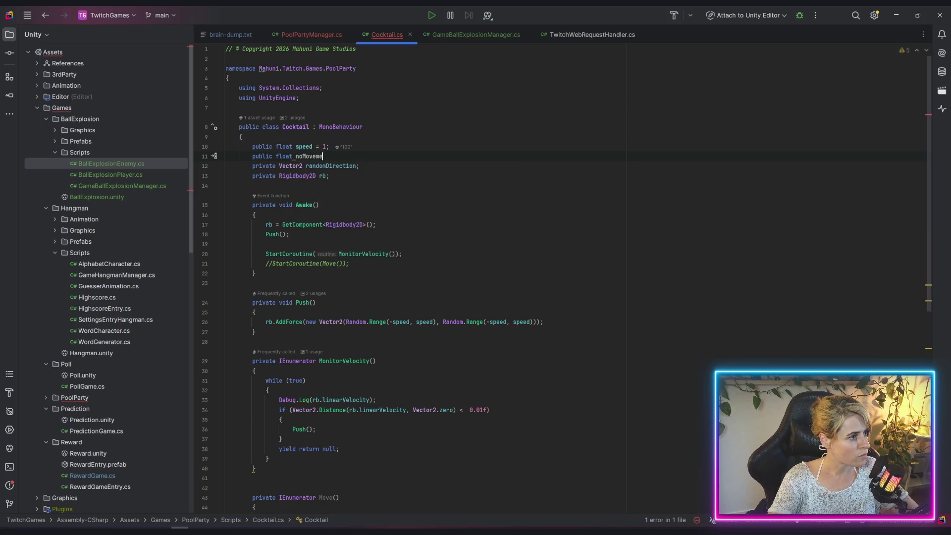
{"action": "type", "text": "Threshold = 0.1f;"}
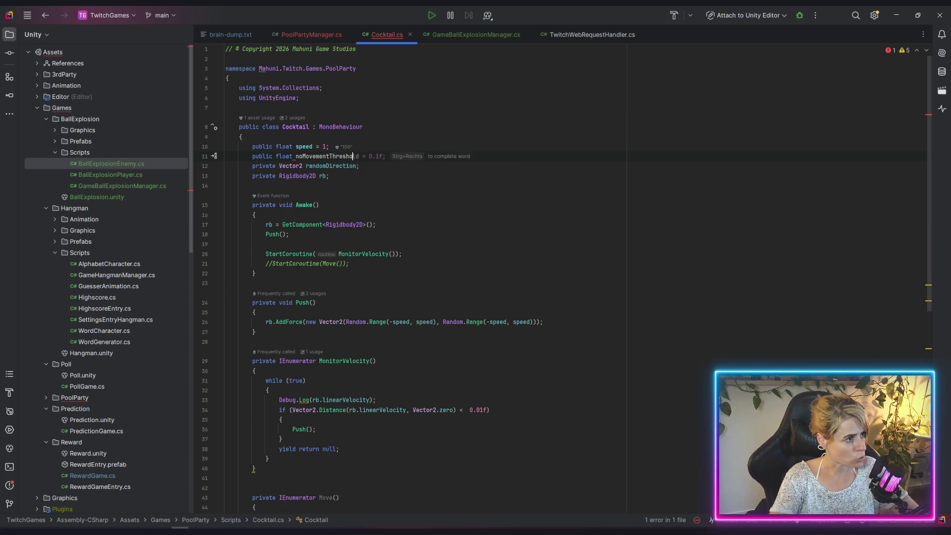
Change noMovementThreshold's default from 0.1f to 0.01f
{"action": "left_click", "coordinate": [379, 155]}
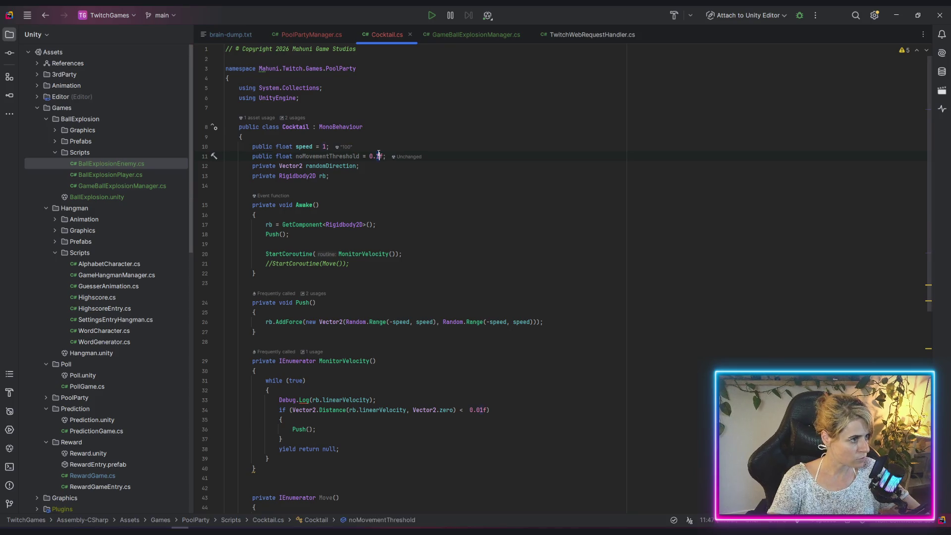
{"action": "key", "text": "Left"}
{"action": "type", "text": "0"}
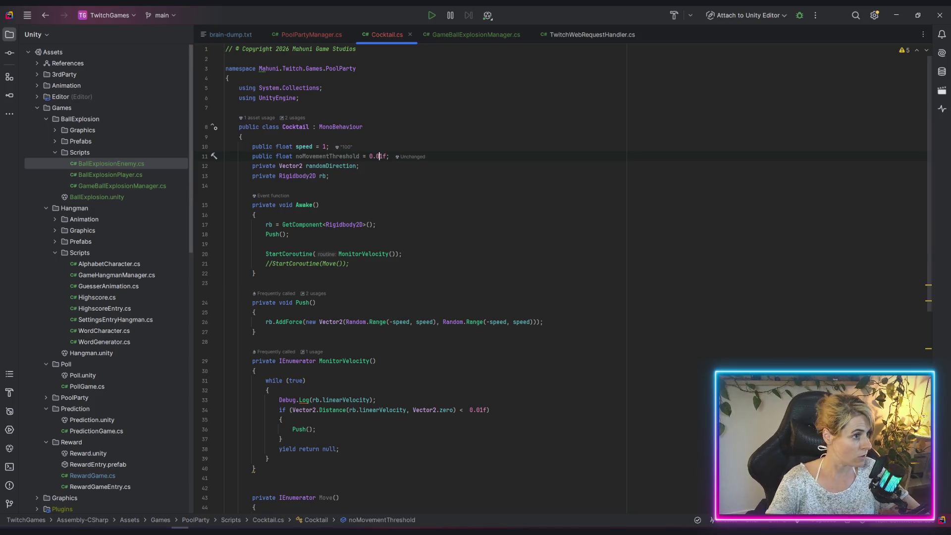
Replace the hard-coded 0.01f in the velocity check with noMovementThreshold
{"action": "double_click", "coordinate": [331, 156]}
{"action": "key", "text": "ctrl+c"}
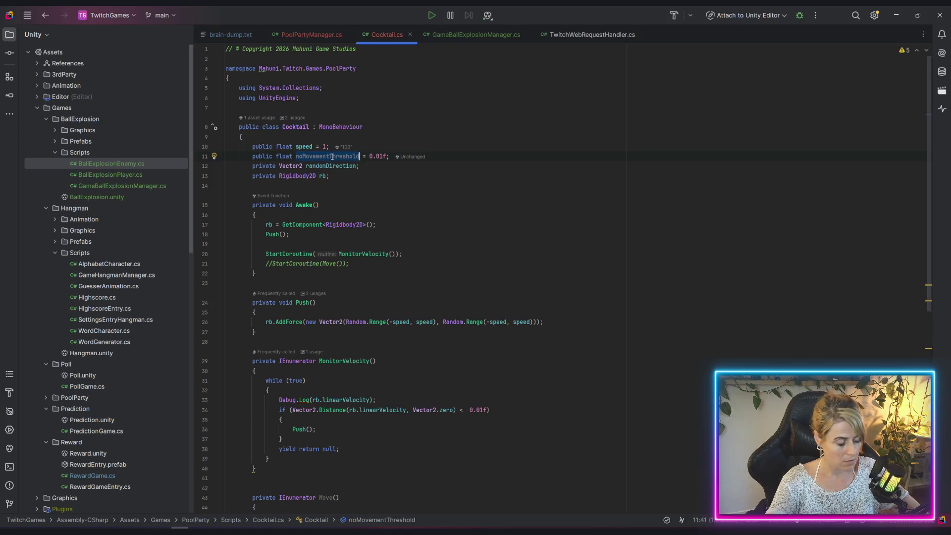
{"action": "double_click", "coordinate": [469, 410]}
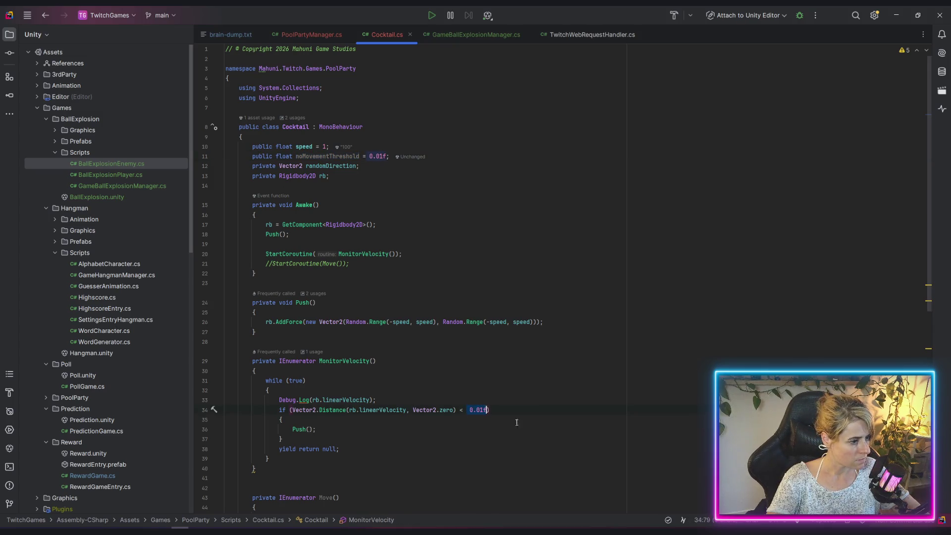
{"action": "key", "text": "ctrl+v"}
{"action": "left_click", "coordinate": [552, 438]}
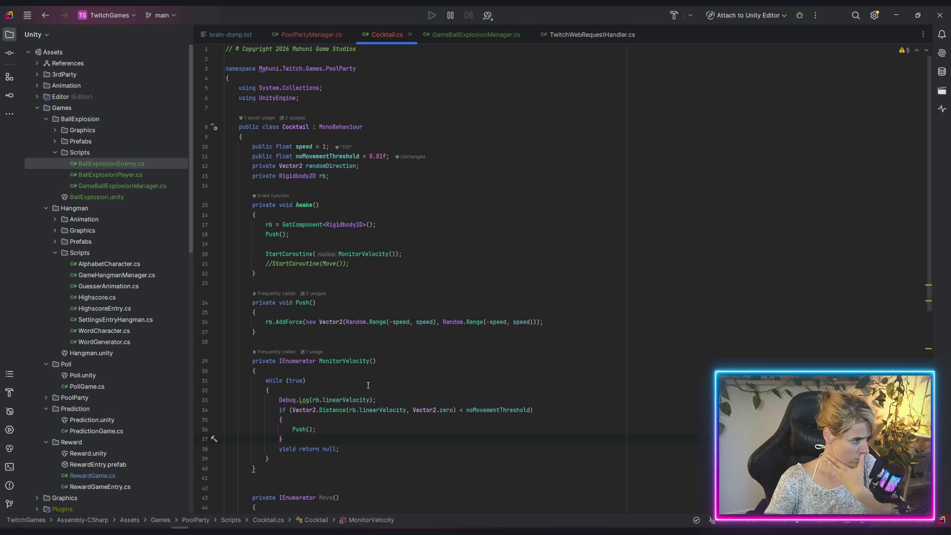
{"action": "key", "text": "alt+Tab"}
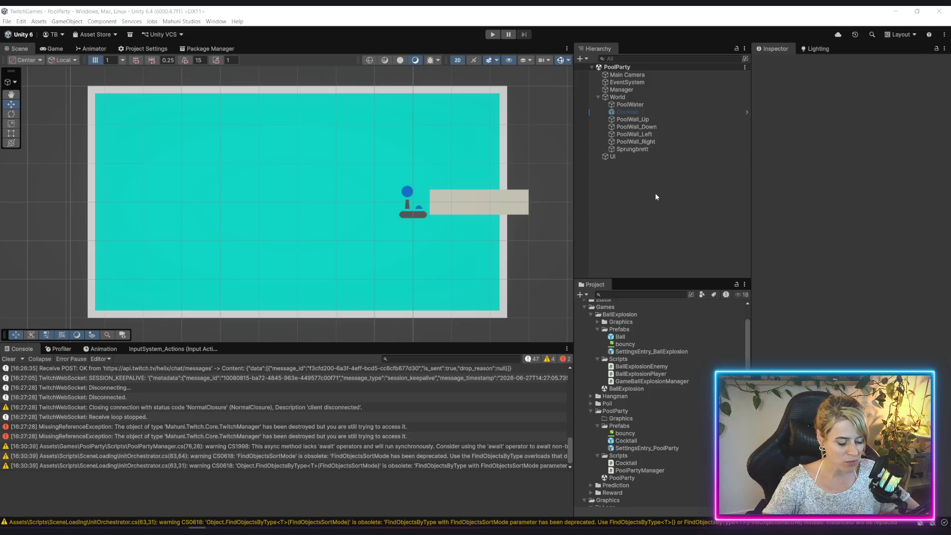
Enter play mode, connect, launch Pool Party, and select a velocity log in the Console
{"action": "key", "text": "ctrl+p"}
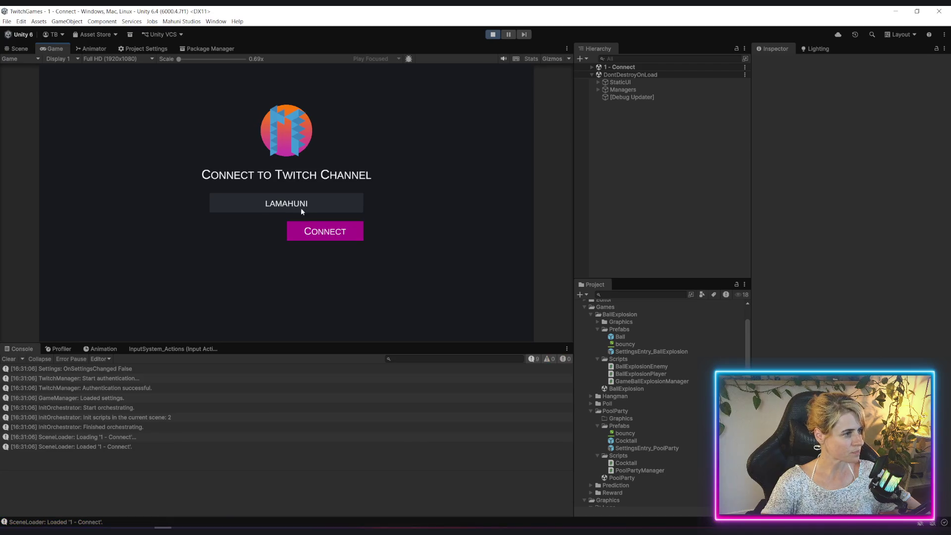
{"action": "left_click", "coordinate": [314, 233]}
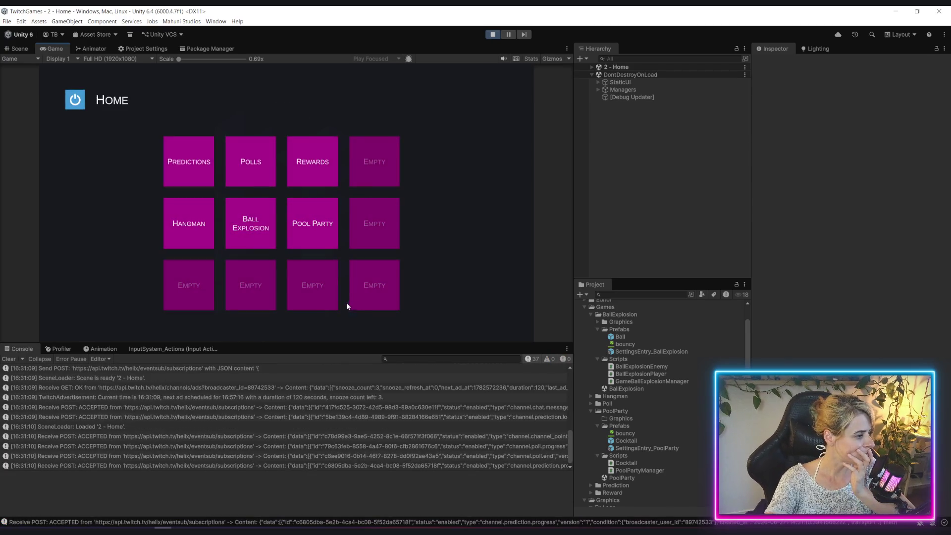
{"action": "left_click", "coordinate": [327, 237]}
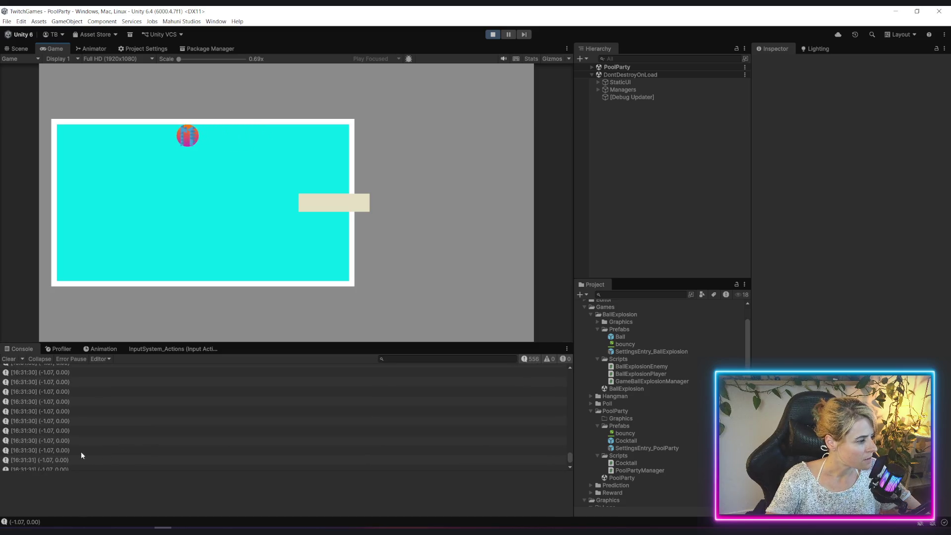
{"action": "left_click", "coordinate": [71, 450]}
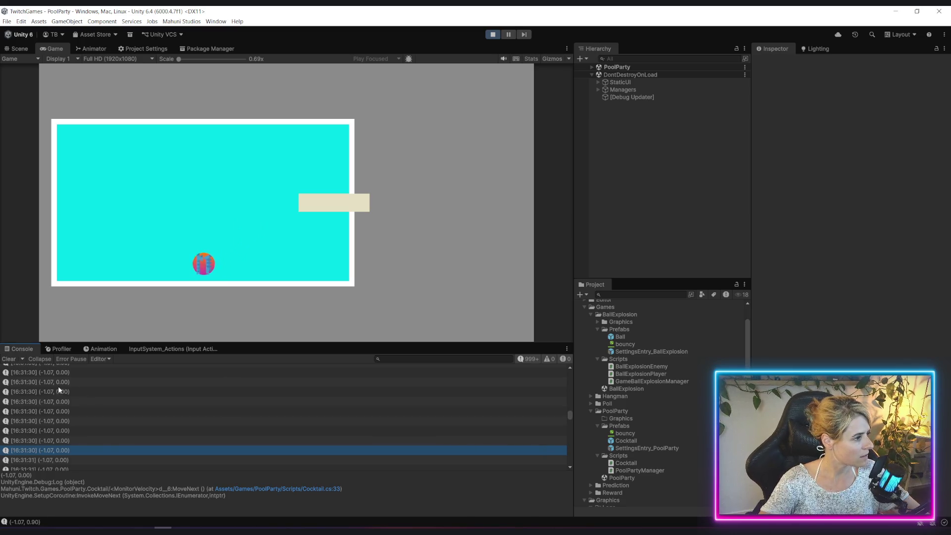
Clear the old Console logs, watch the ball, then stop play mode
{"action": "left_click", "coordinate": [9, 358]}
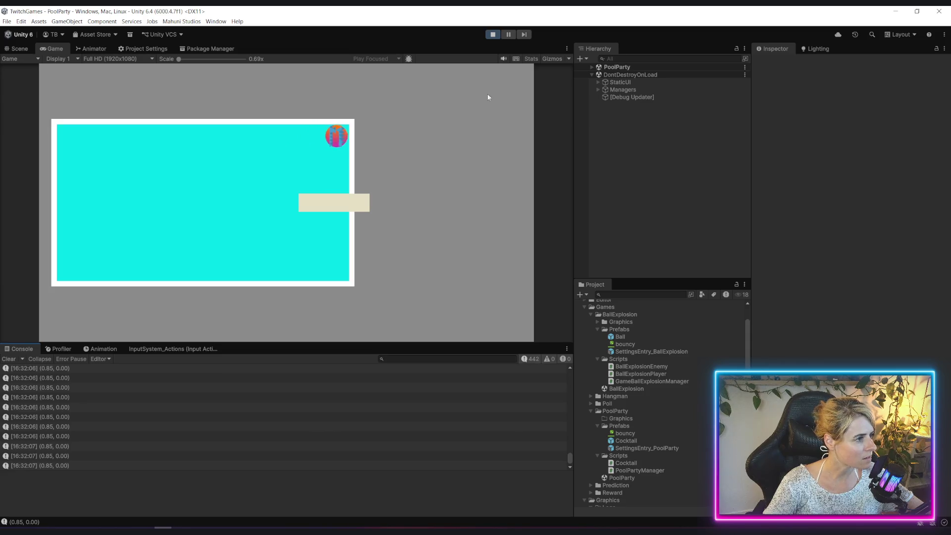
{"action": "left_click", "coordinate": [492, 34]}
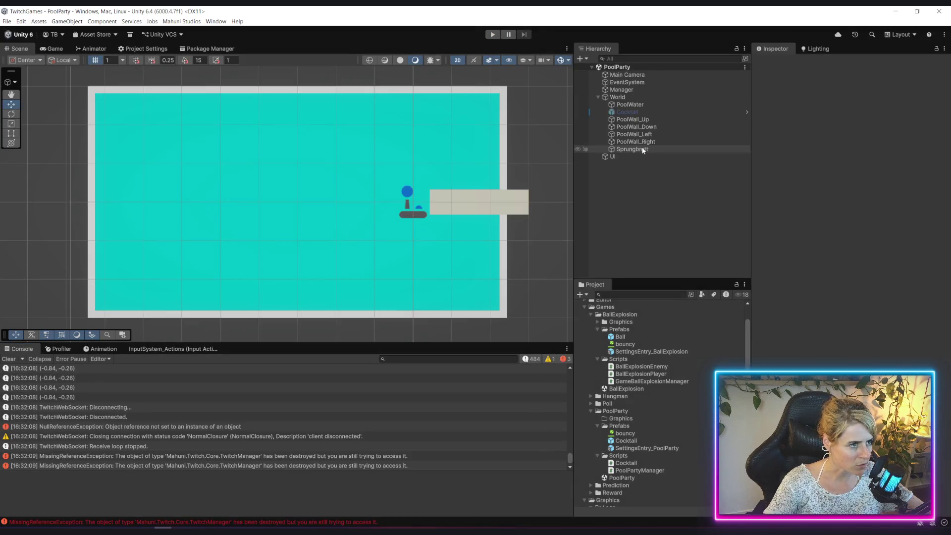
Check the Box Collider 2D on PoolWall_Up, Down, Left and Right for the bouncy material
{"action": "left_click", "coordinate": [644, 119]}
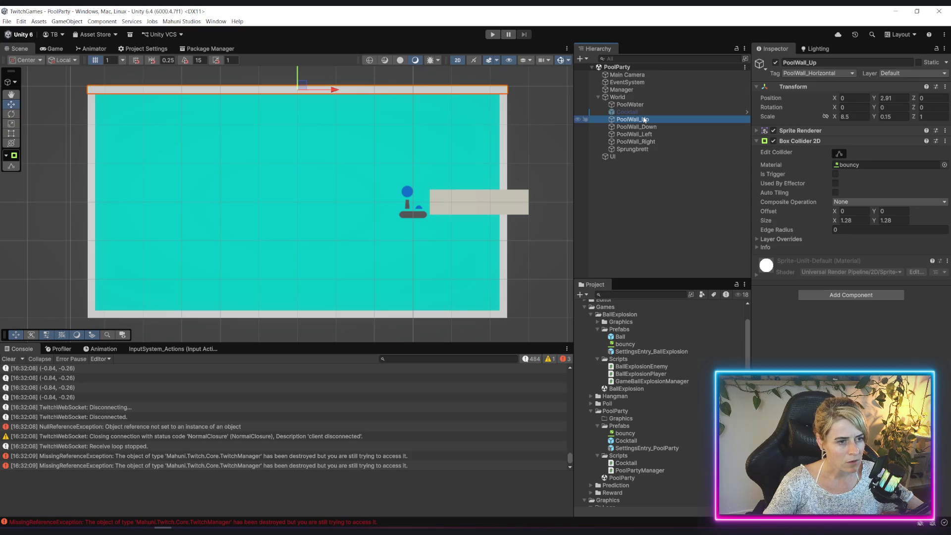
{"action": "left_click", "coordinate": [659, 127]}
{"action": "left_click", "coordinate": [655, 135]}
{"action": "left_click", "coordinate": [653, 142]}
{"action": "left_click", "coordinate": [648, 120]}
{"action": "left_click", "coordinate": [656, 127]}
{"action": "left_click", "coordinate": [655, 134]}
{"action": "left_click", "coordinate": [654, 142]}
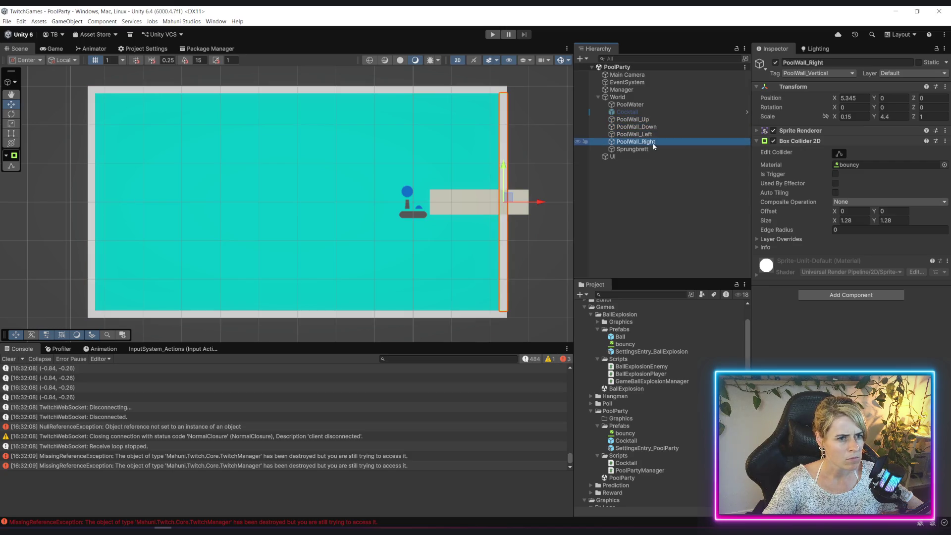
{"action": "left_click", "coordinate": [654, 135]}
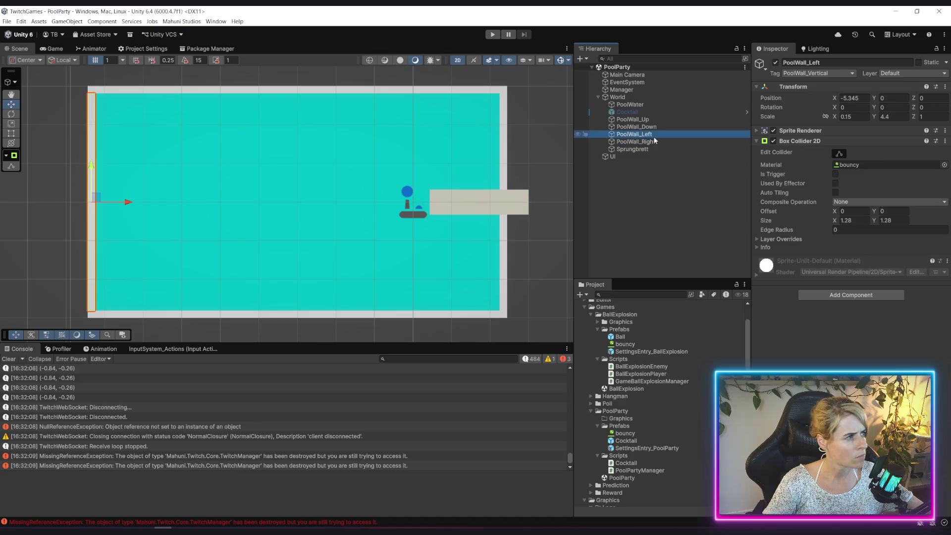
{"action": "left_click", "coordinate": [659, 120]}
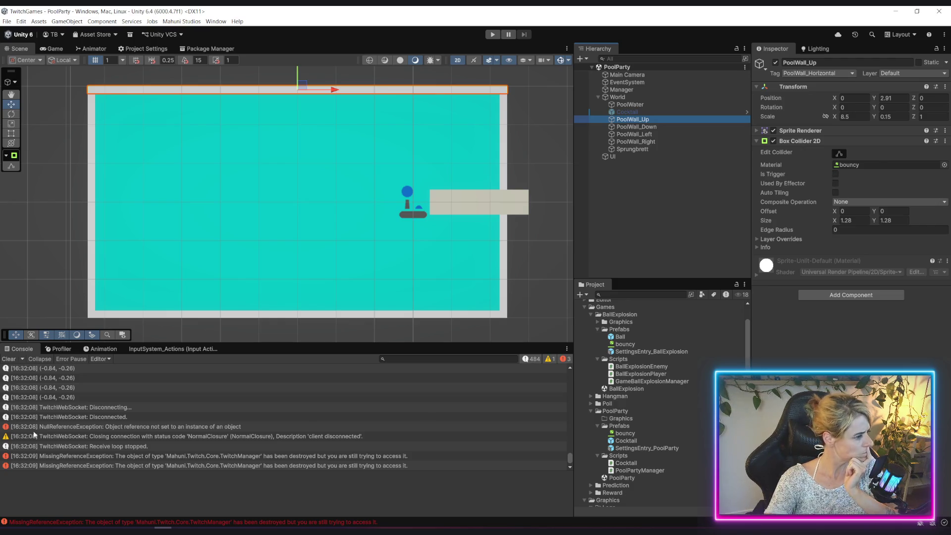
Review the velocity logs (0.85, 0.00) and (0.00, 0.00), then return to Cocktail.cs in Rider
{"action": "scroll", "coordinate": [77, 431], "scroll_direction": "up", "scroll_amount": 10}
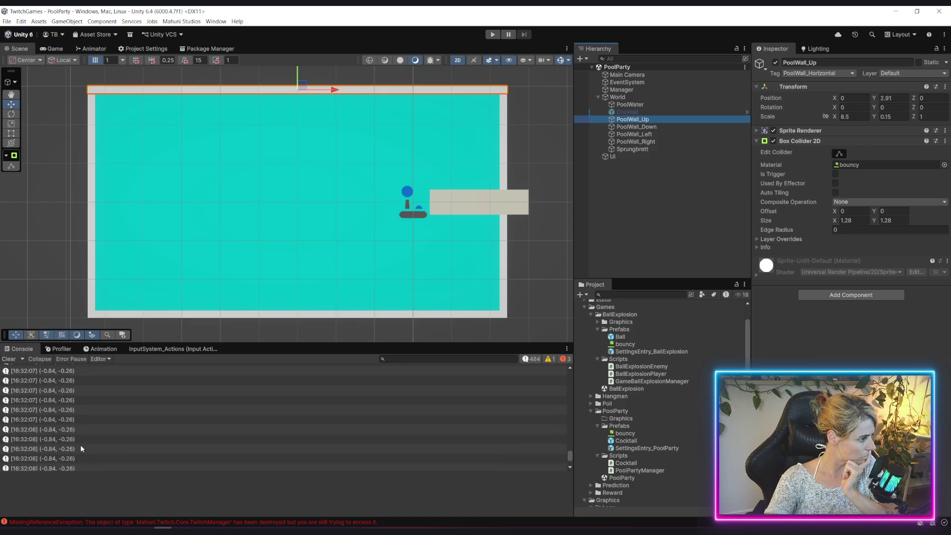
{"action": "scroll", "coordinate": [81, 444], "scroll_direction": "up", "scroll_amount": 5}
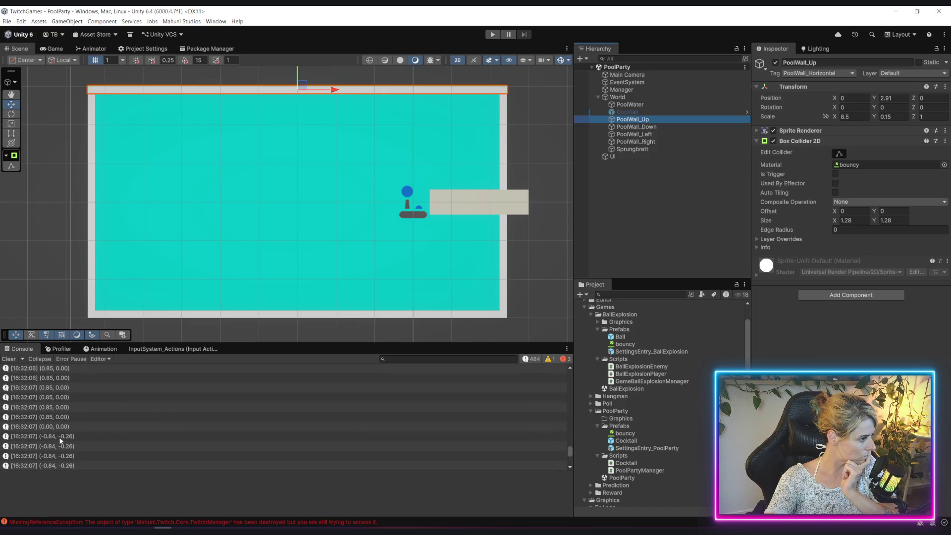
{"action": "left_click", "coordinate": [53, 427]}
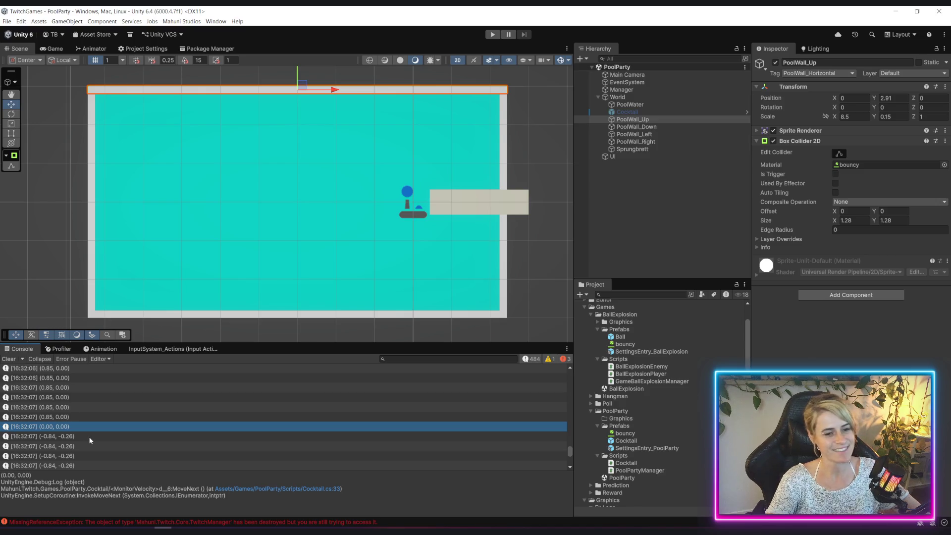
{"action": "left_click", "coordinate": [75, 420]}
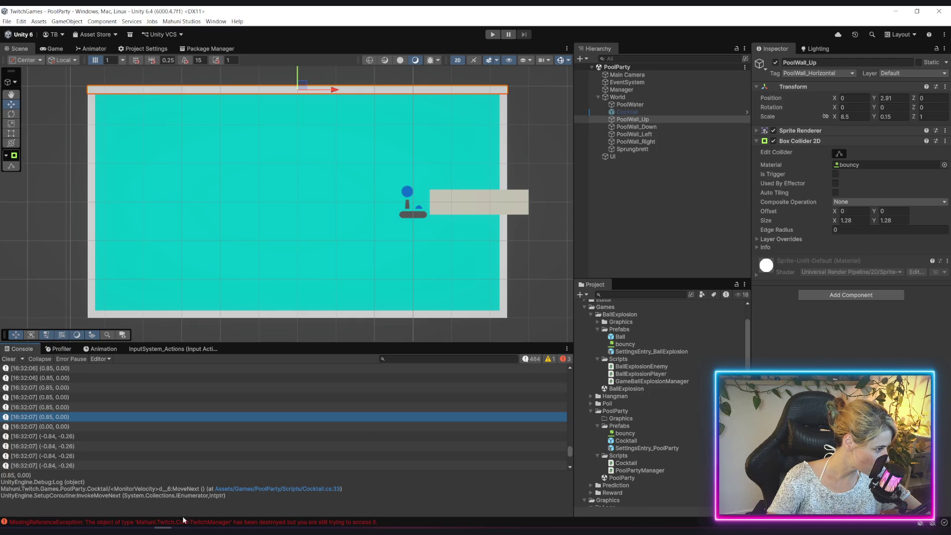
{"action": "left_click", "coordinate": [180, 531]}
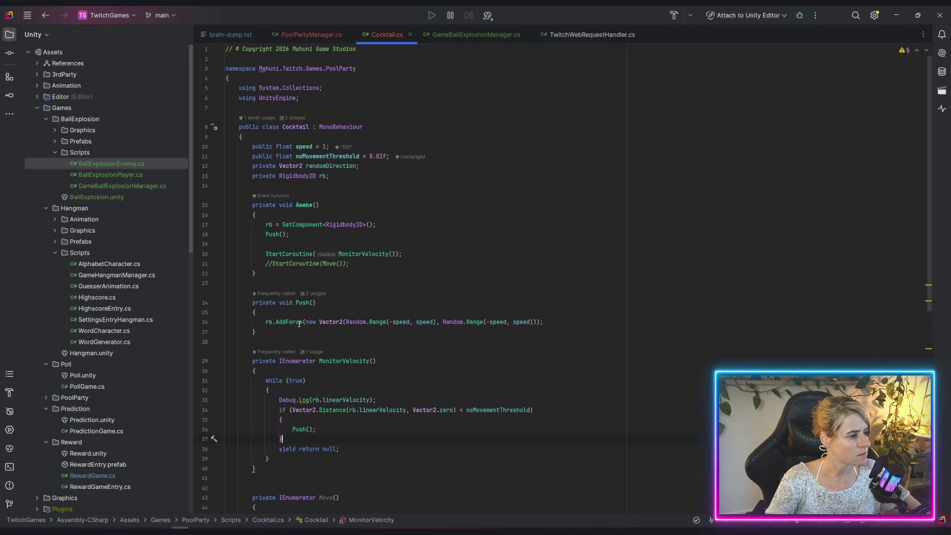
Open the online Unity documentation for AddForce from Rider's quick documentation popup
{"action": "mouse_move", "coordinate": [299, 323]}
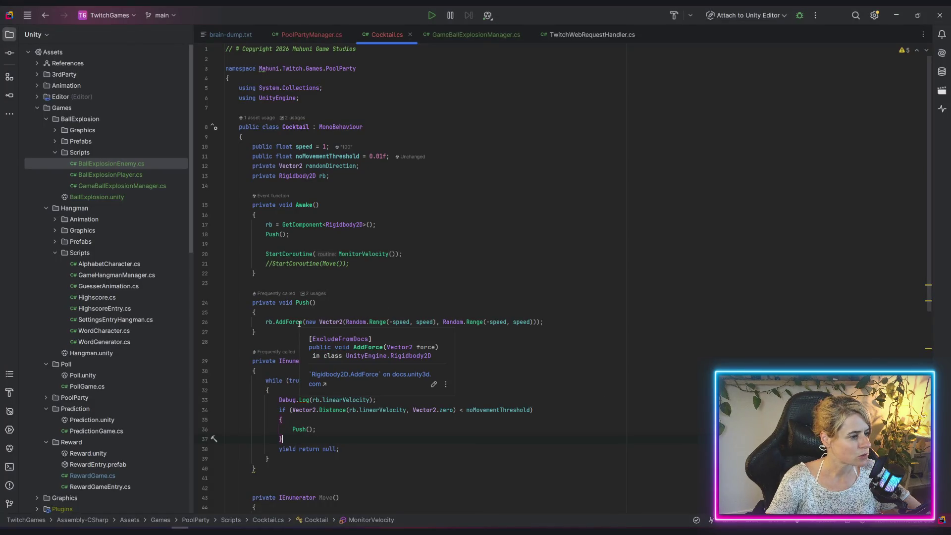
{"action": "left_click", "coordinate": [332, 376]}
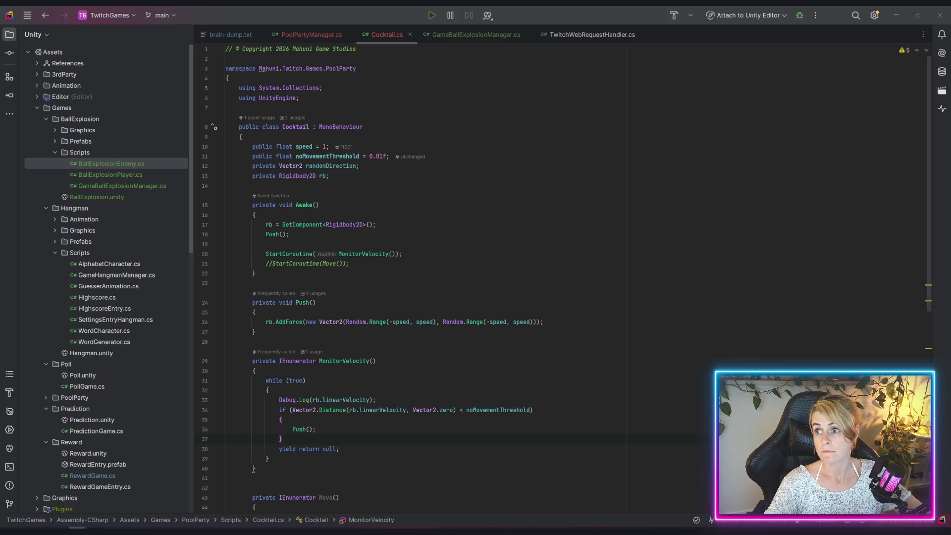
{"action": "key", "text": "alt+Tab"}
{"action": "key", "text": "alt+Tab"}
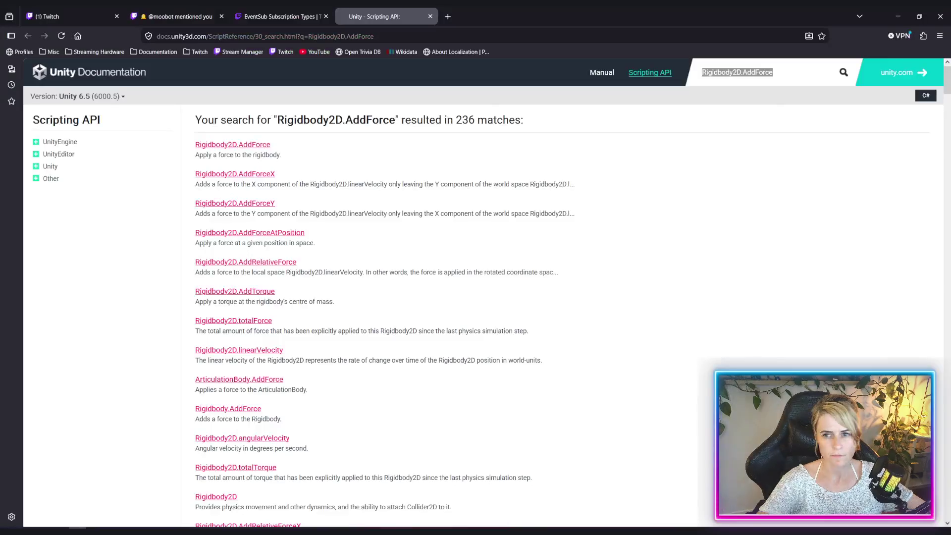
Read the Rigidbody2D.AddForce reference and its ForceMode2D.Impulse example, then return to Unity
{"action": "left_click", "coordinate": [230, 145]}
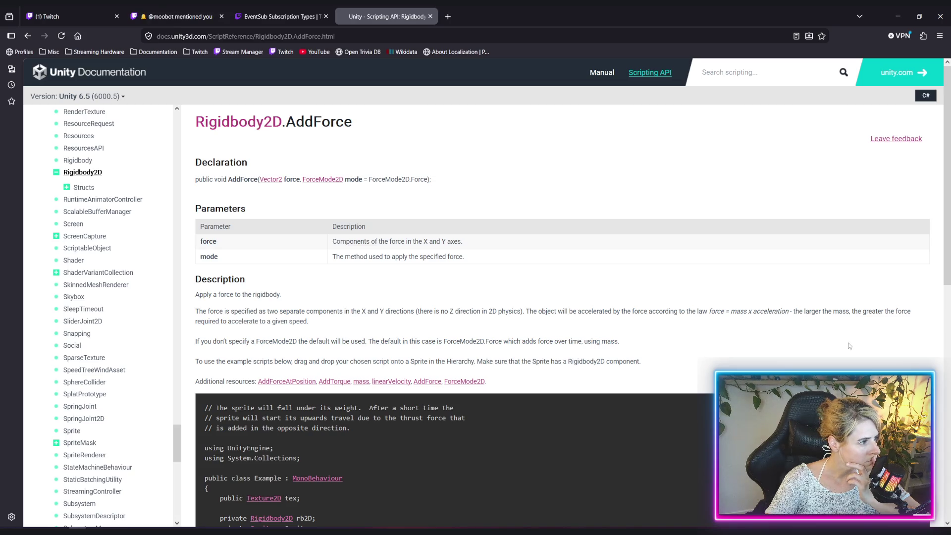
{"action": "scroll", "coordinate": [837, 350], "scroll_direction": "down", "scroll_amount": 4}
{"action": "scroll", "coordinate": [836, 351], "scroll_direction": "down", "scroll_amount": 2}
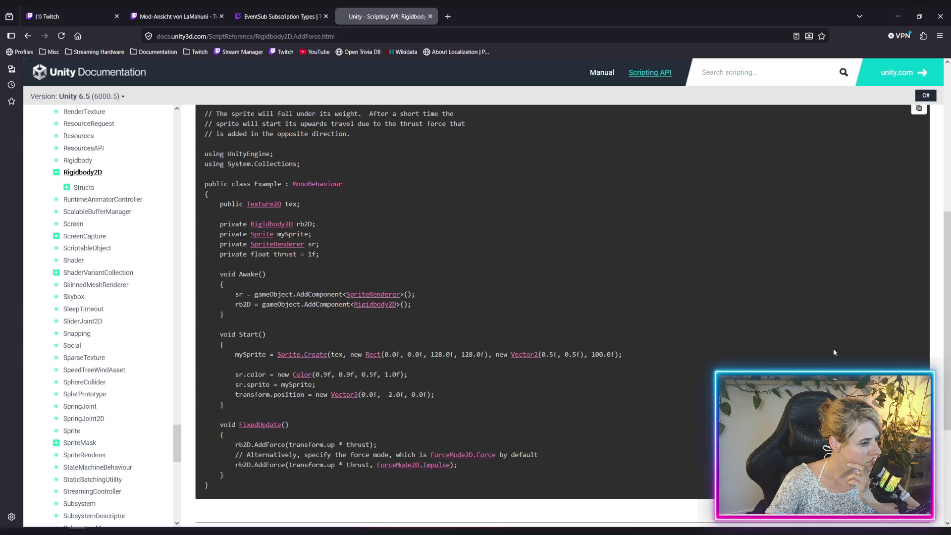
{"action": "scroll", "coordinate": [729, 354], "scroll_direction": "up", "scroll_amount": 4}
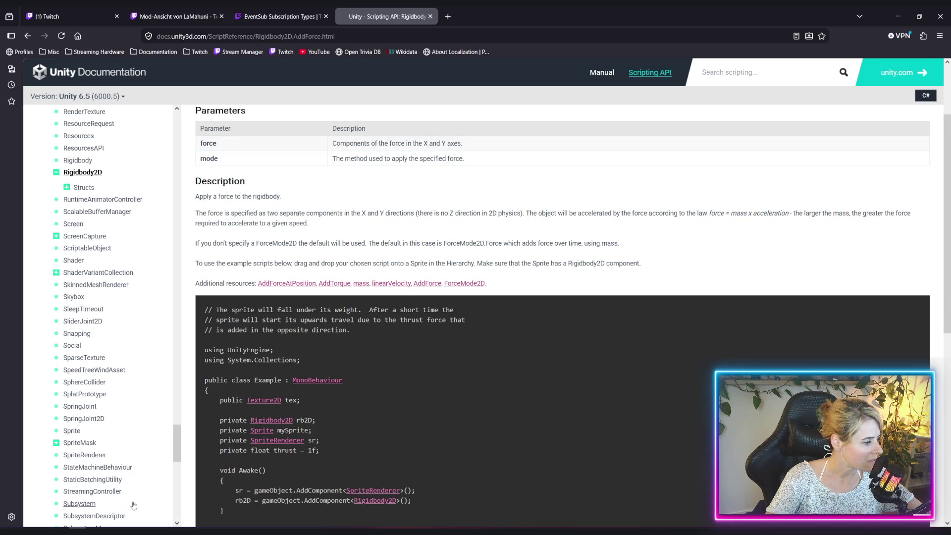
{"action": "key", "text": "alt+Tab"}
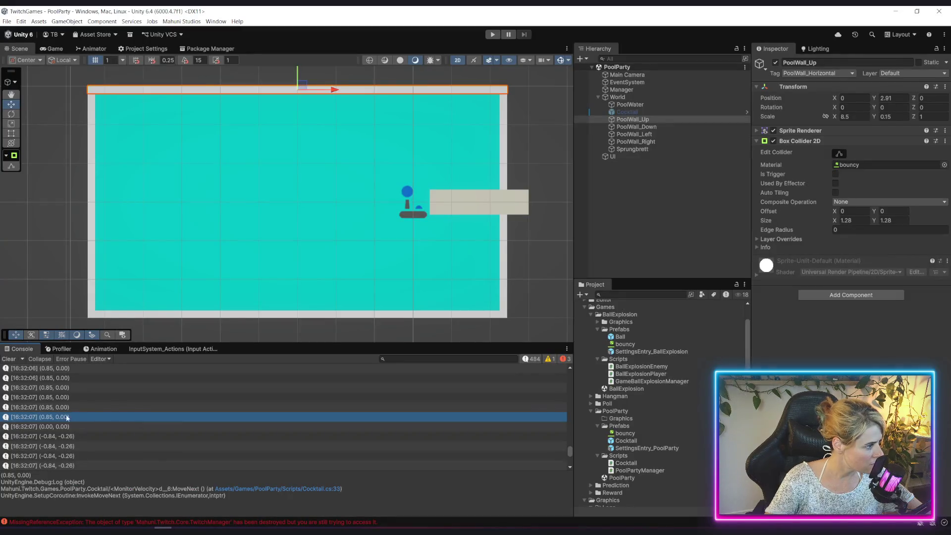
Review logged ball velocities such as (-1.07, 0.90), then go back to the AddForce docs
{"action": "scroll", "coordinate": [59, 425], "scroll_direction": "up", "scroll_amount": 5}
{"action": "scroll", "coordinate": [58, 425], "scroll_direction": "up", "scroll_amount": 3}
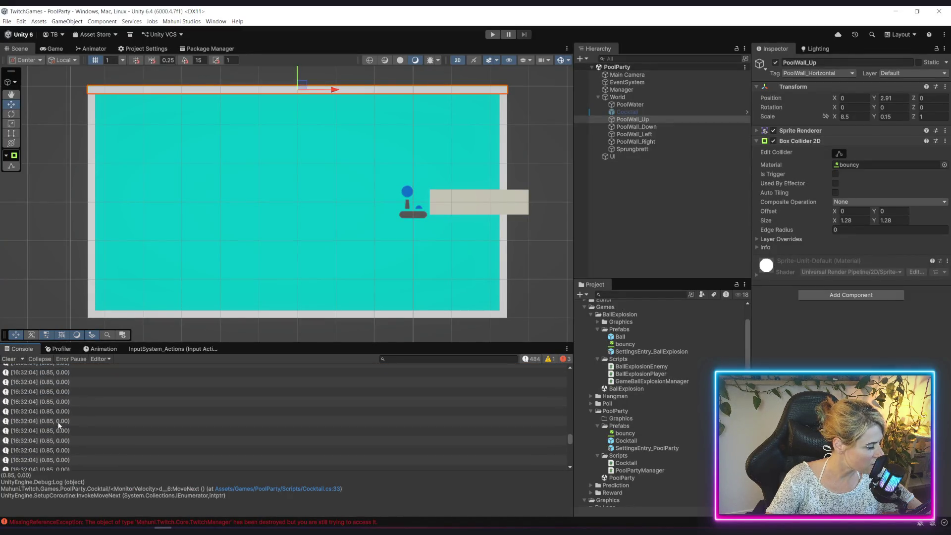
{"action": "left_click_drag", "start_coordinate": [569, 436], "coordinate": [576, 374]}
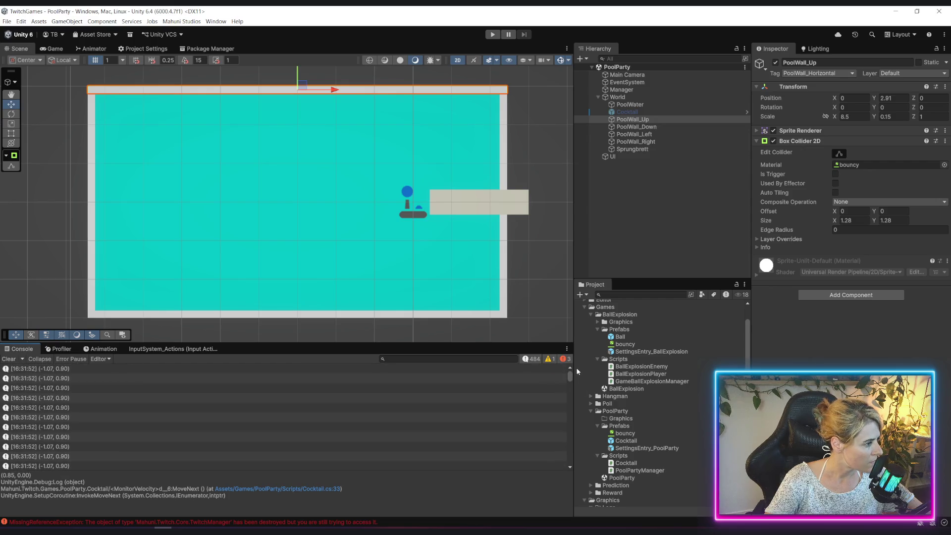
{"action": "left_click", "coordinate": [55, 370]}
{"action": "scroll", "coordinate": [76, 391], "scroll_direction": "down", "scroll_amount": 3}
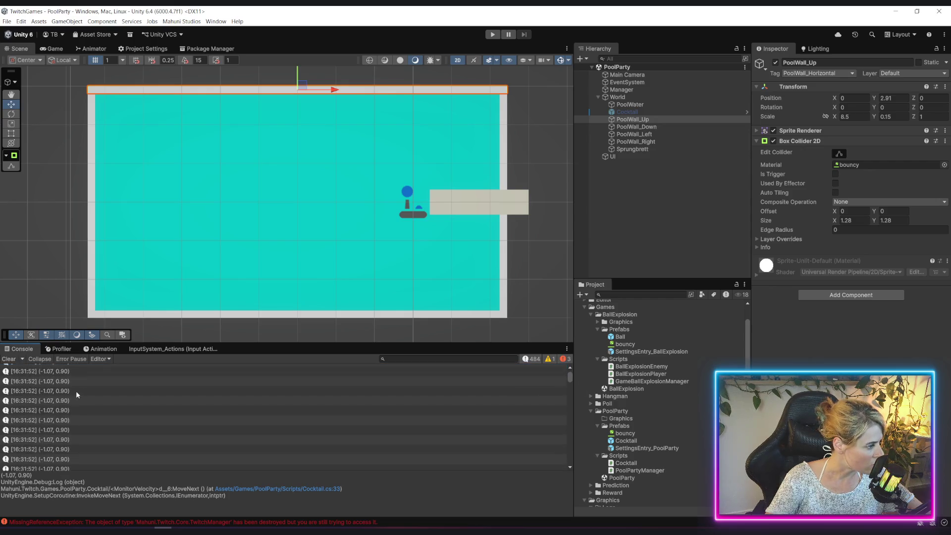
{"action": "scroll", "coordinate": [61, 407], "scroll_direction": "down", "scroll_amount": 15}
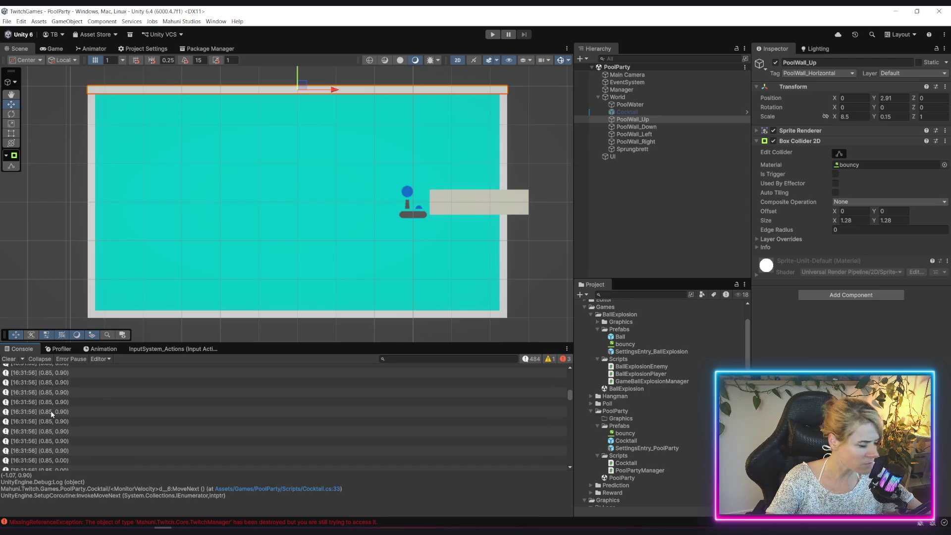
{"action": "key", "text": "alt+Tab"}
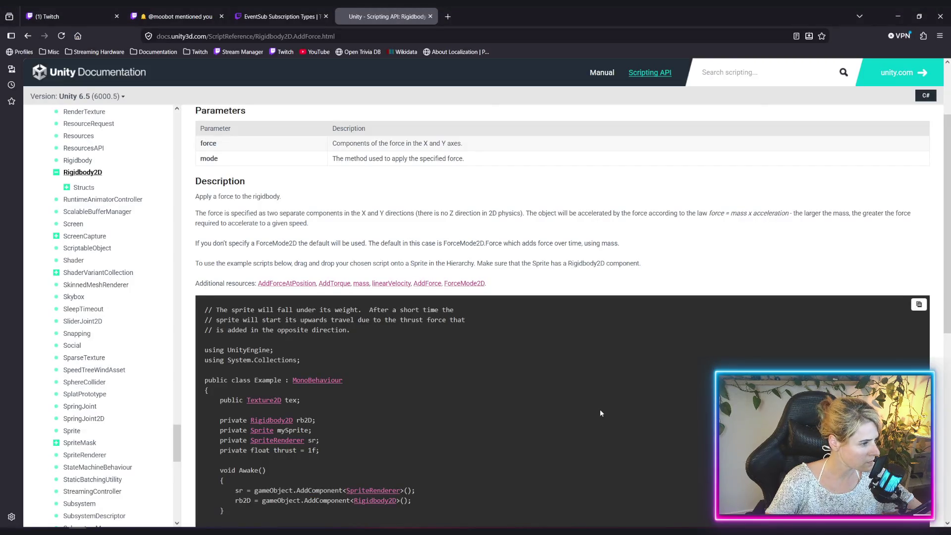
Scroll the AddForce page and follow its ForceMode2D.Impulse link
{"action": "scroll", "coordinate": [599, 409], "scroll_direction": "down", "scroll_amount": 4}
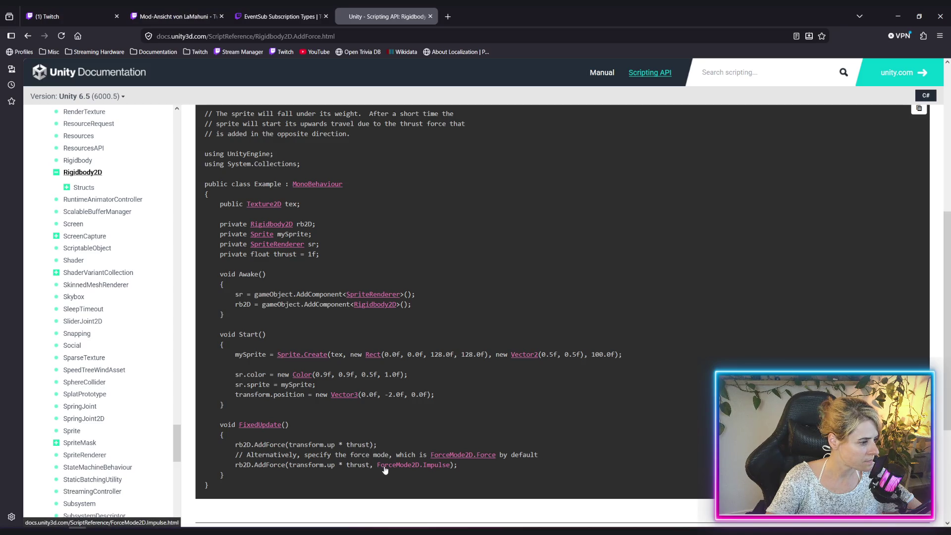
{"action": "scroll", "coordinate": [539, 385], "scroll_direction": "up", "scroll_amount": 5}
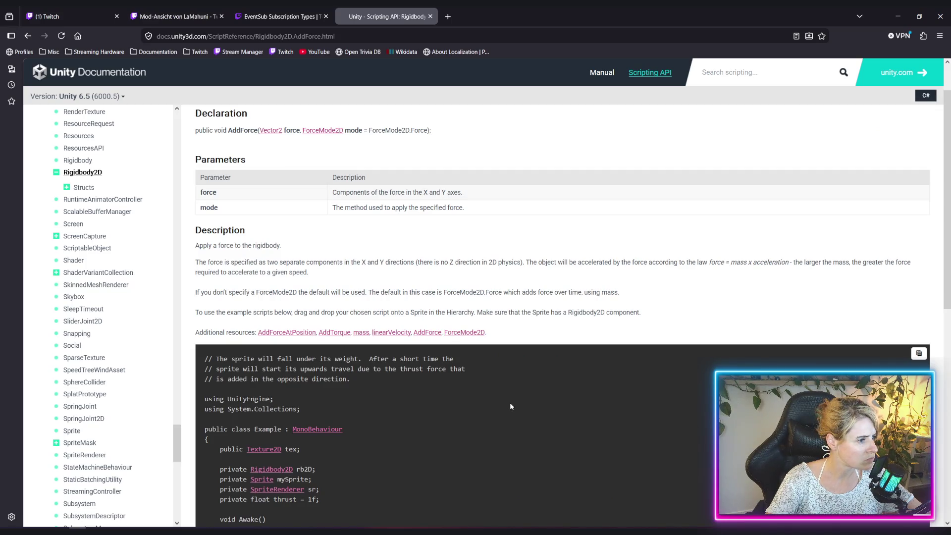
{"action": "left_click_drag", "start_coordinate": [452, 292], "coordinate": [533, 292]}
{"action": "scroll", "coordinate": [376, 463], "scroll_direction": "down", "scroll_amount": 6}
{"action": "left_click", "coordinate": [440, 418]}
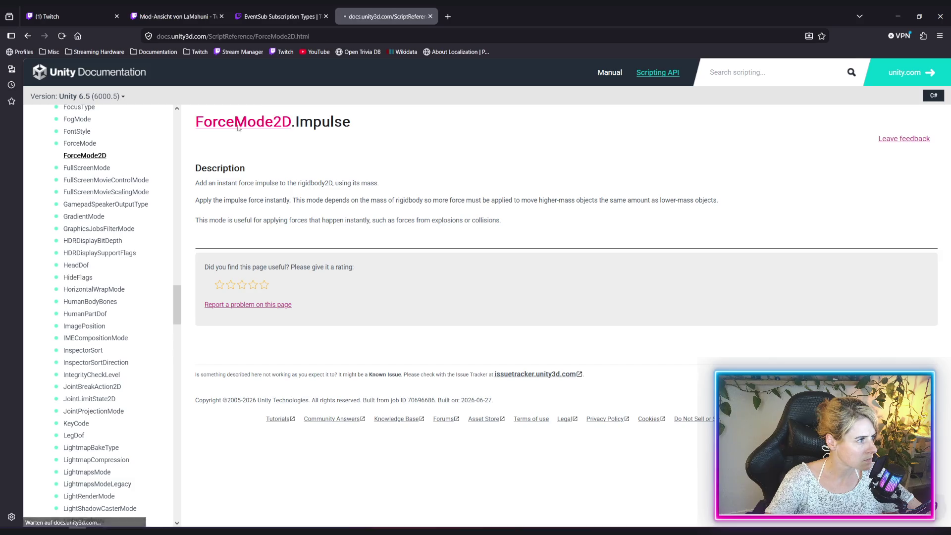
Read the ForceMode2D overview and its Force/Impulse example, then switch to Cocktail.cs in Rider
{"action": "left_click", "coordinate": [85, 155]}
{"action": "scroll", "coordinate": [536, 276], "scroll_direction": "down", "scroll_amount": 3}
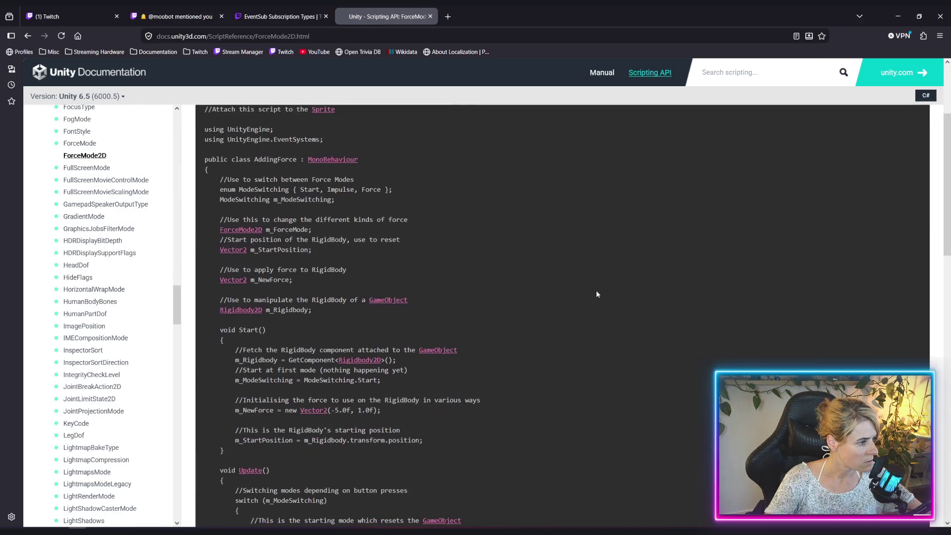
{"action": "scroll", "coordinate": [596, 294], "scroll_direction": "down", "scroll_amount": 4}
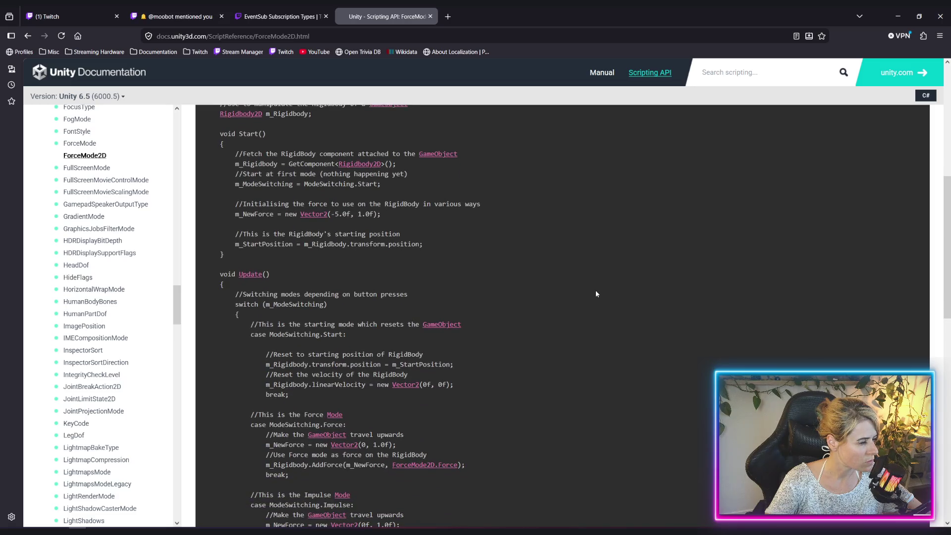
{"action": "scroll", "coordinate": [587, 296], "scroll_direction": "down", "scroll_amount": 2}
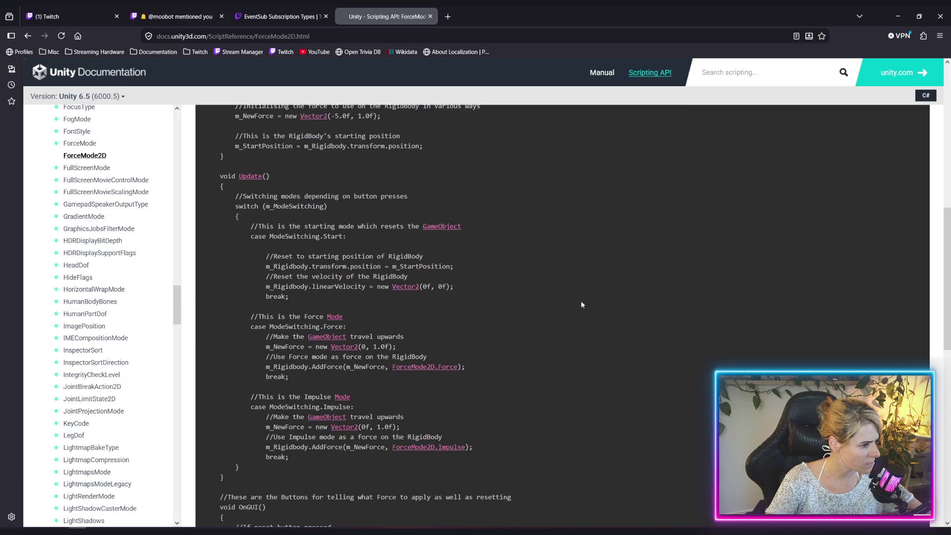
{"action": "scroll", "coordinate": [581, 304], "scroll_direction": "down", "scroll_amount": 4}
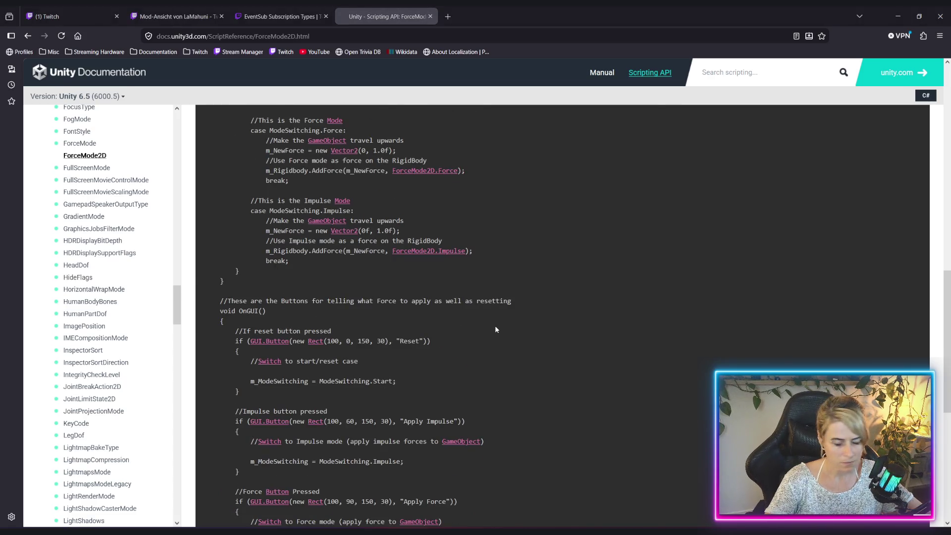
{"action": "key", "text": "alt+Tab"}
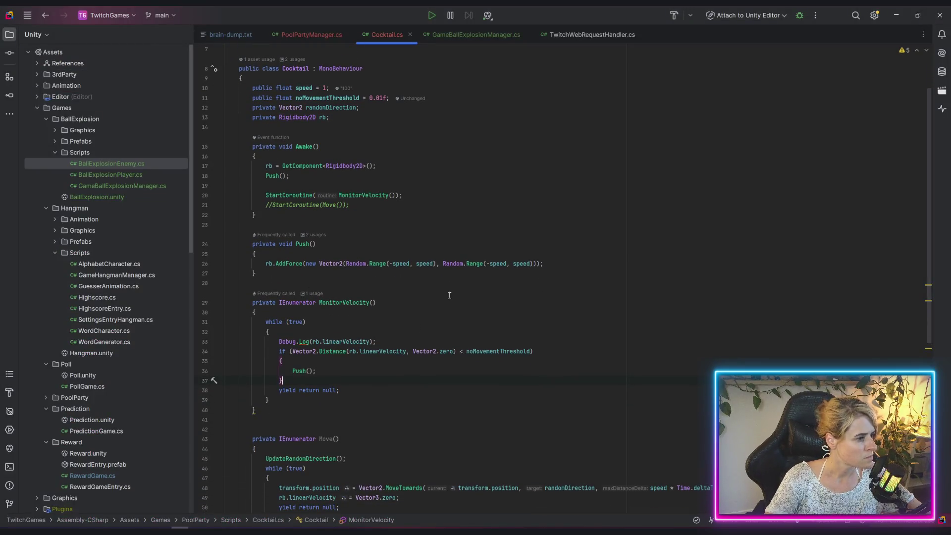
Add ForceMode2D.Impulse as the second argument of the AddForce call on line 26
{"action": "left_click", "coordinate": [543, 266]}
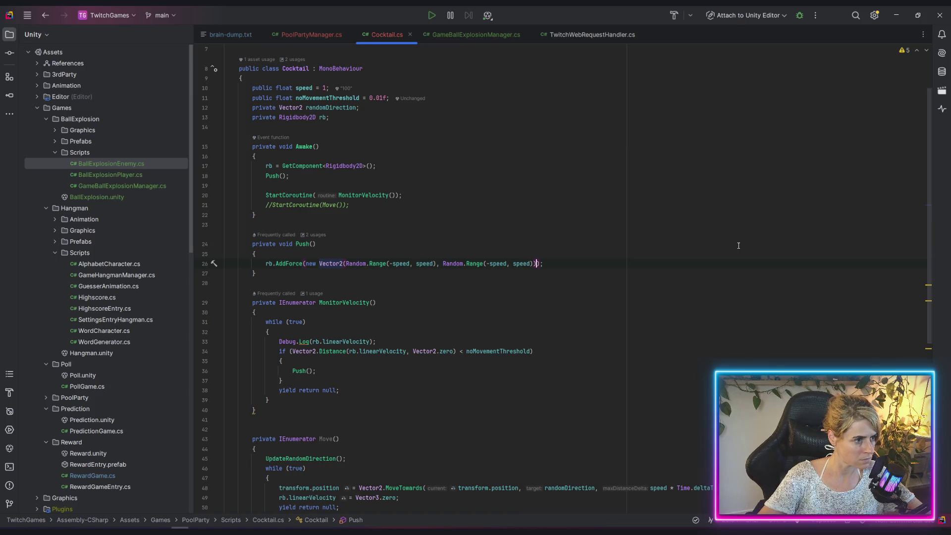
{"action": "type", "text": ","}
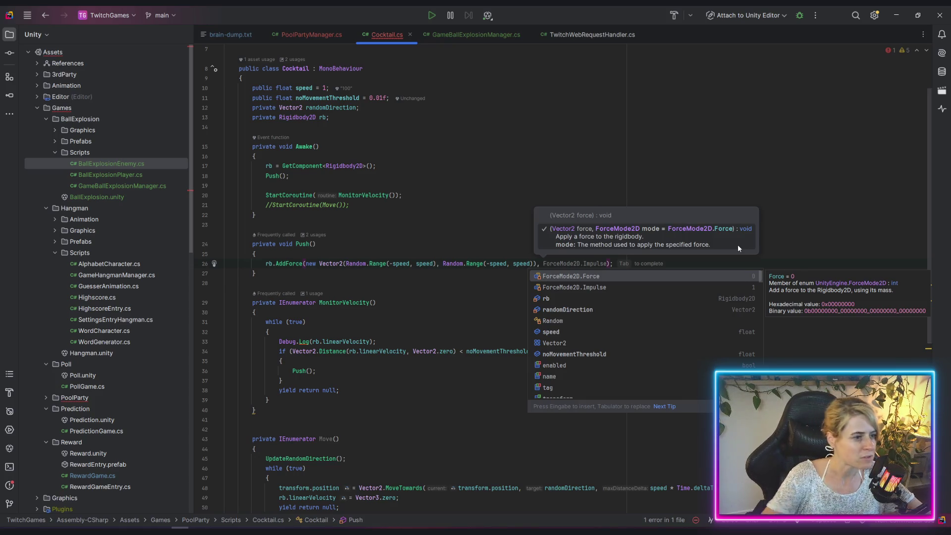
{"action": "key", "text": "Down"}
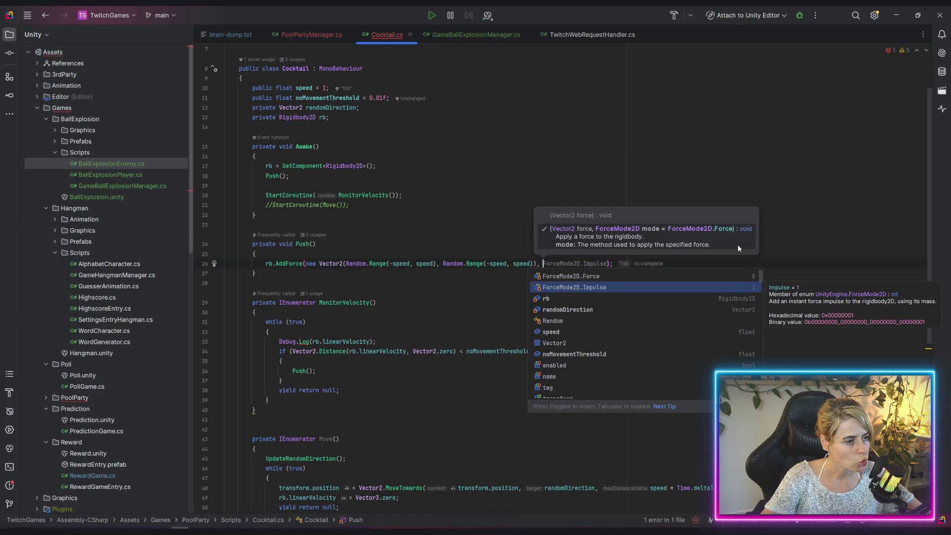
{"action": "key", "text": "Return"}
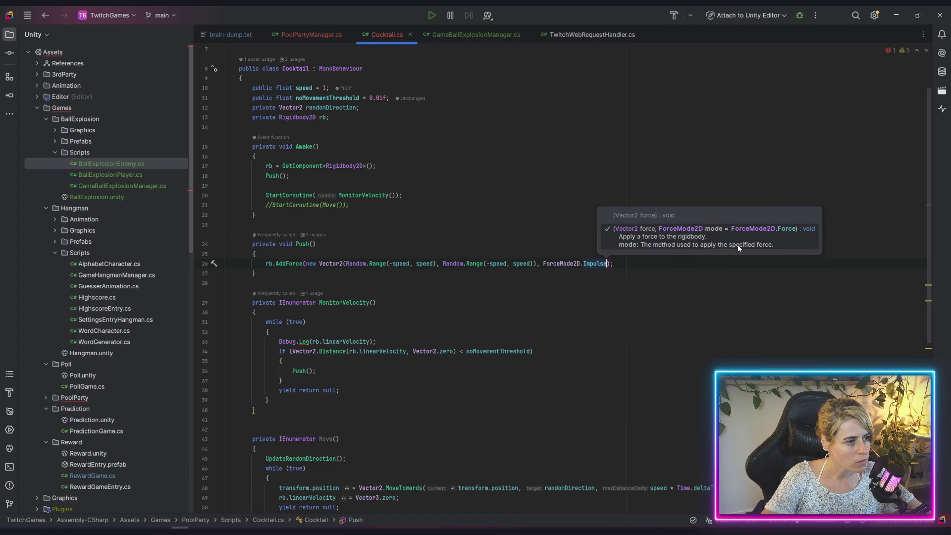
{"action": "key", "text": "alt+Tab"}
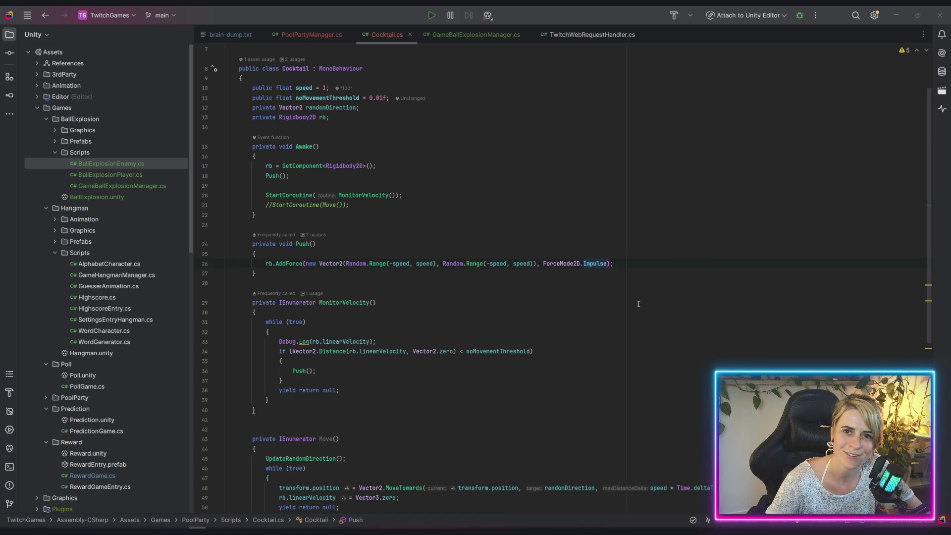
{"action": "left_click", "coordinate": [601, 268]}
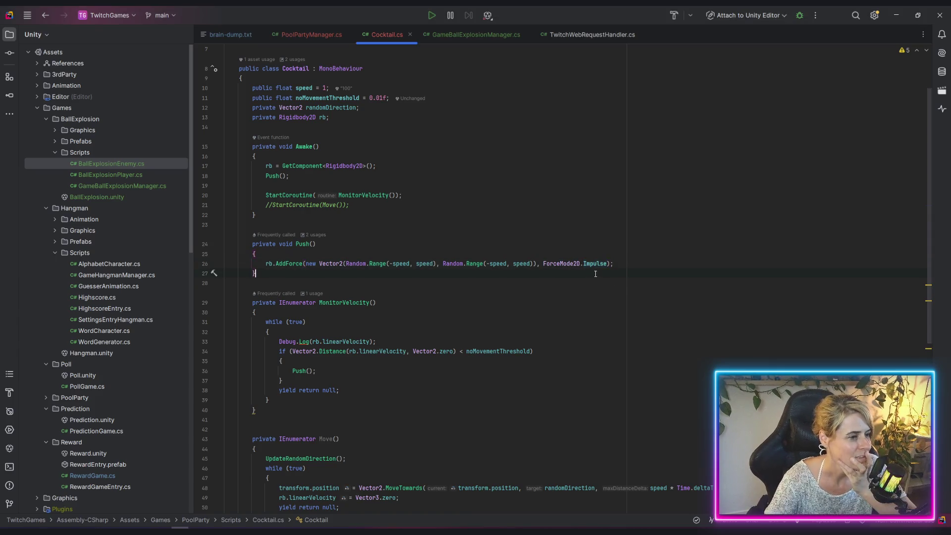
Review the speed and Impulse arguments on line 26, then return to Unity and deselect PoolWall_Up
{"action": "mouse_move", "coordinate": [602, 264]}
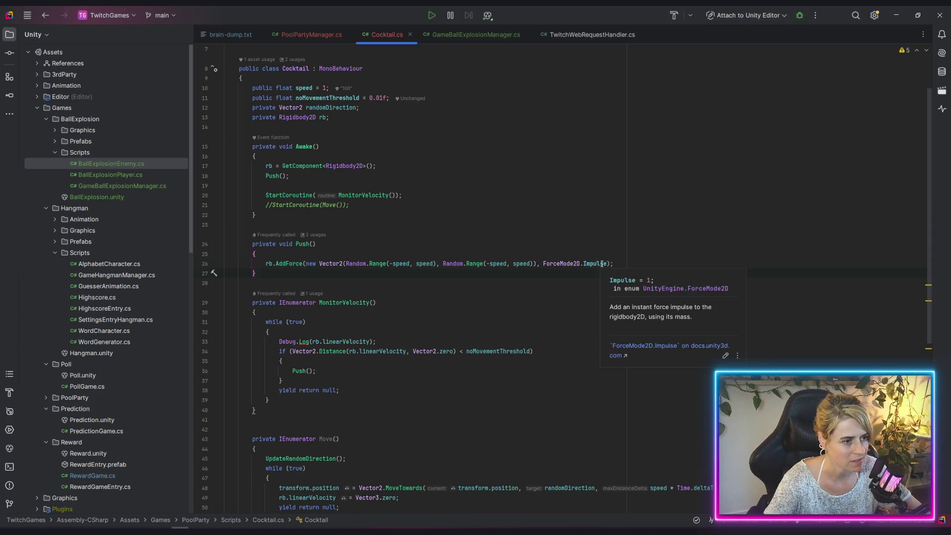
{"action": "left_click", "coordinate": [500, 264]}
{"action": "left_click", "coordinate": [595, 264]}
{"action": "double_click", "coordinate": [587, 262]}
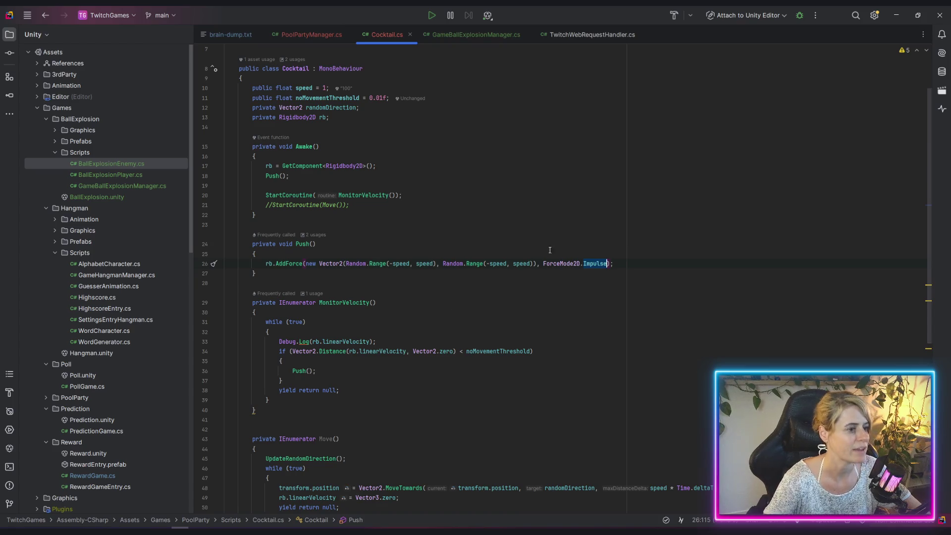
{"action": "key", "text": "Down"}
{"action": "key", "text": "Down"}
{"action": "key", "text": "Down"}
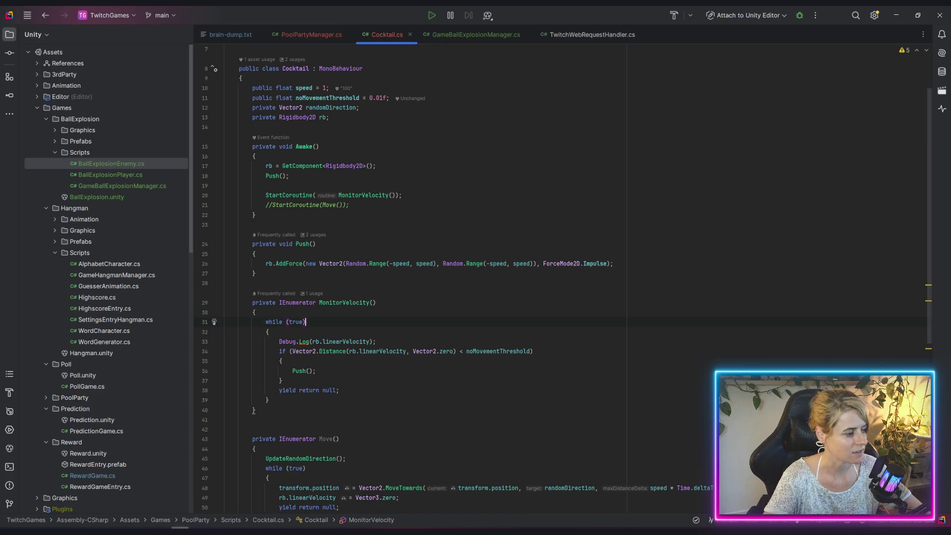
{"action": "key", "text": "alt+Tab"}
{"action": "left_click", "coordinate": [619, 208]}
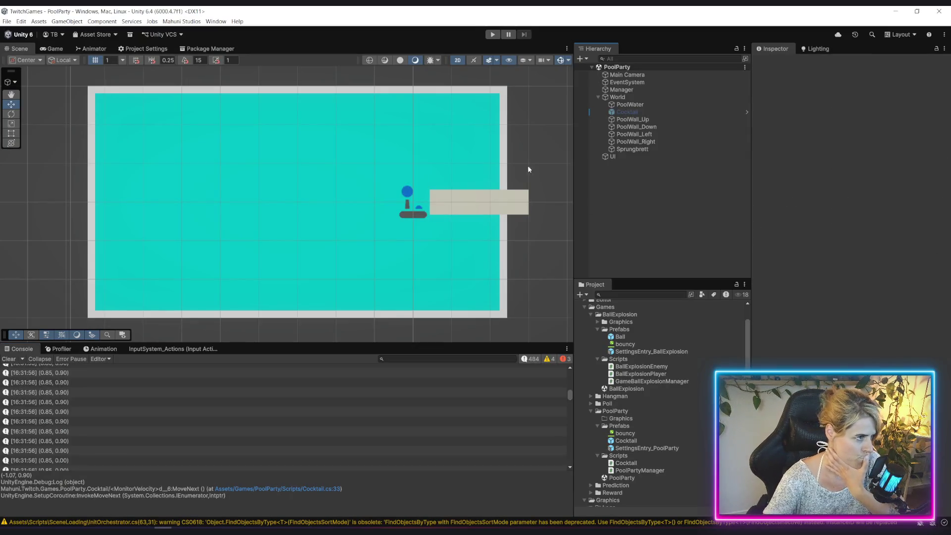
Enter play mode, connect to the Twitch channel, and launch Pool Party to test the impulse
{"action": "left_click", "coordinate": [492, 36]}
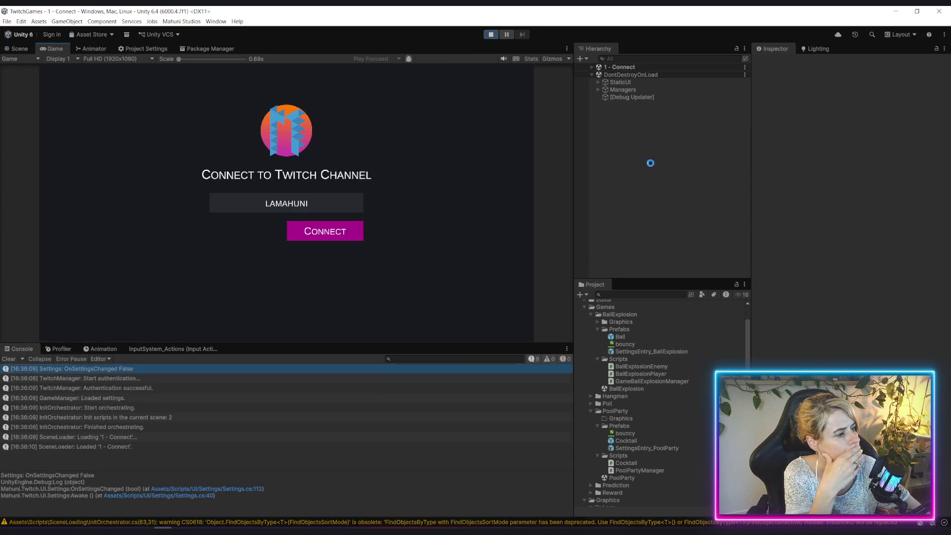
{"action": "left_click", "coordinate": [338, 236]}
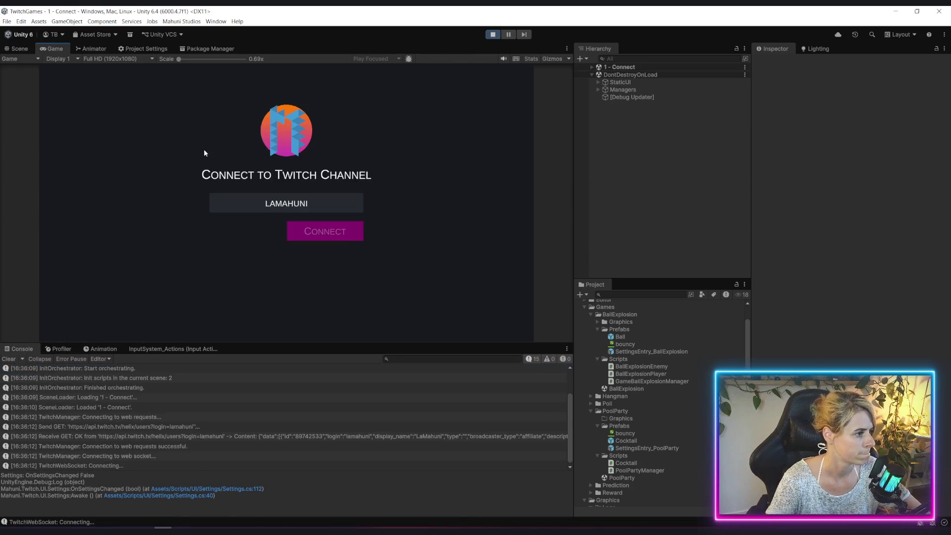
{"action": "left_click", "coordinate": [312, 216]}
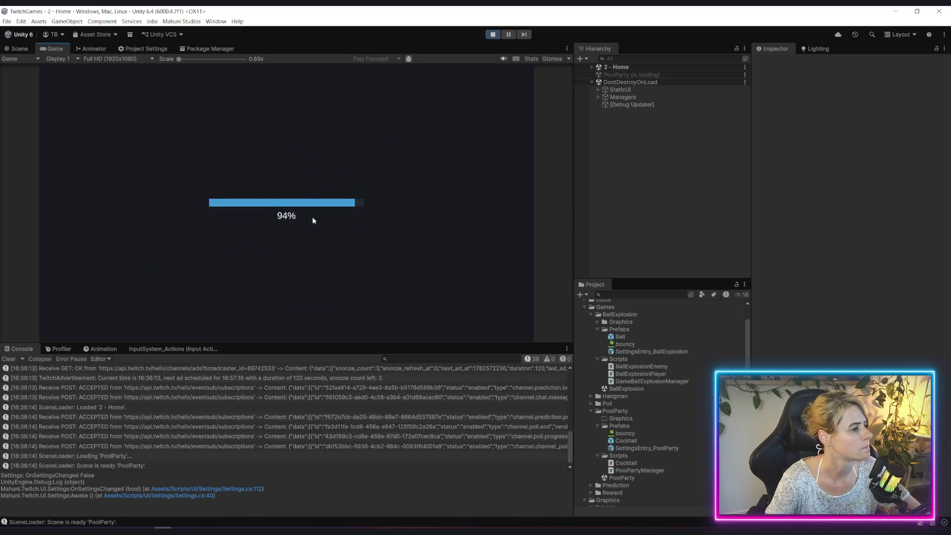
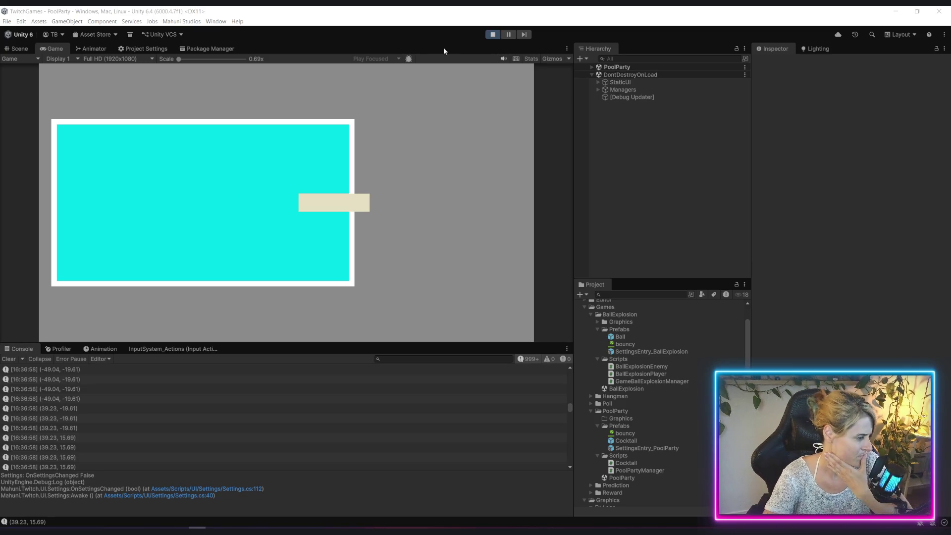
Set the Cocktail prefab's Cocktail (Script) Speed to 10
{"action": "left_click", "coordinate": [627, 440]}
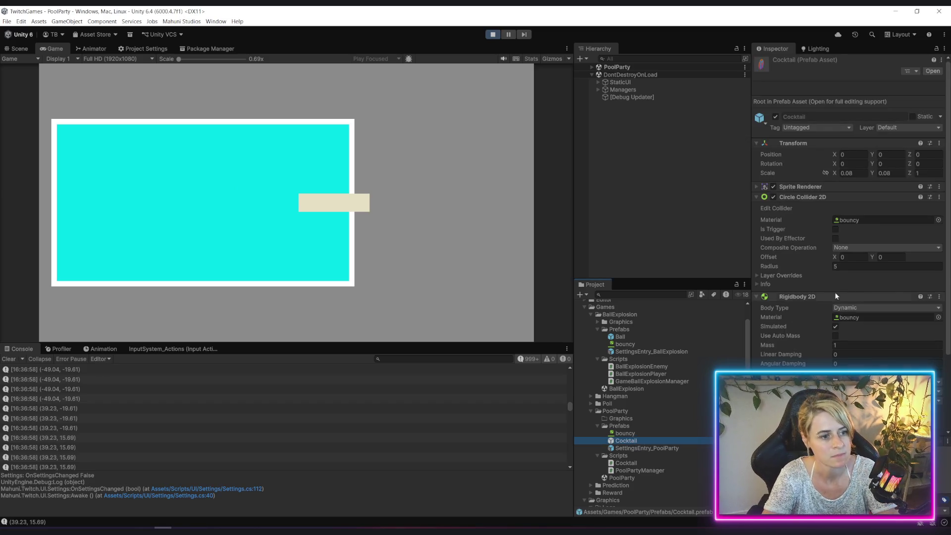
{"action": "scroll", "coordinate": [835, 292], "scroll_direction": "down", "scroll_amount": 4}
{"action": "left_click", "coordinate": [859, 366]}
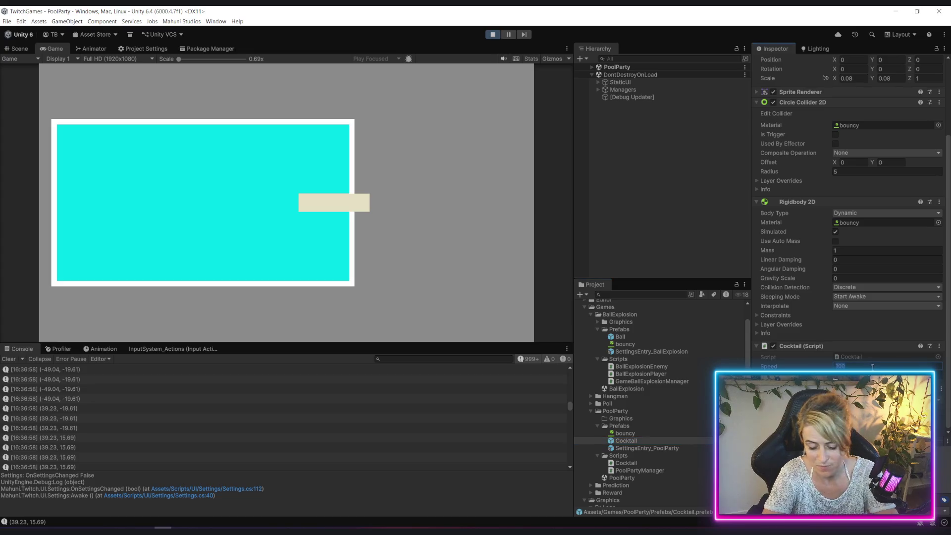
{"action": "type", "text": "10"}
{"action": "left_click", "coordinate": [636, 226]}
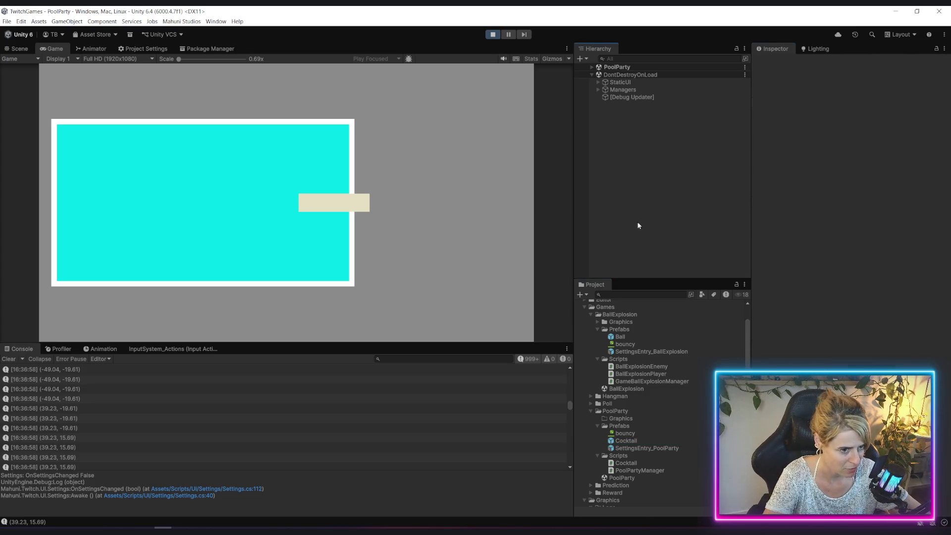
Exit Pool Party to the Home screen and relaunch the Pool Party mini-game
{"action": "key", "text": "Escape"}
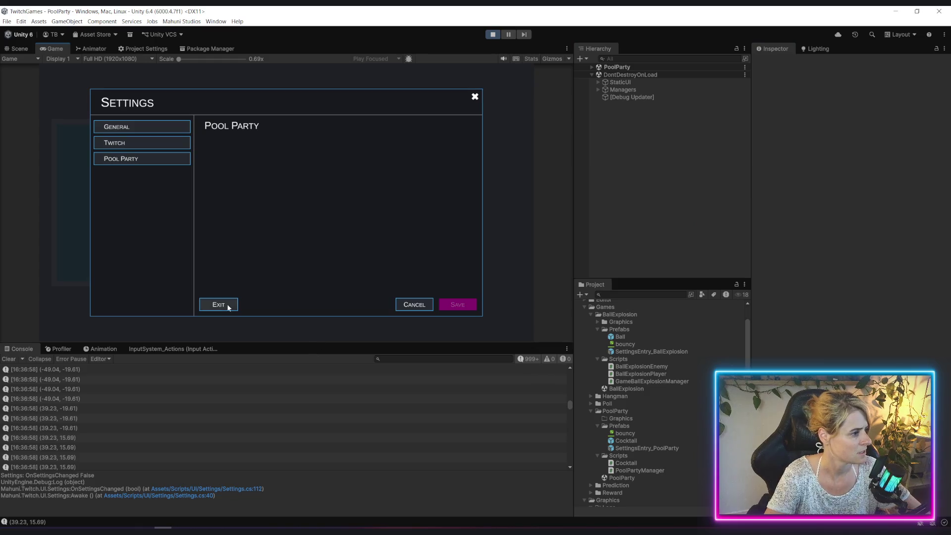
{"action": "left_click", "coordinate": [226, 304]}
{"action": "left_click", "coordinate": [316, 243]}
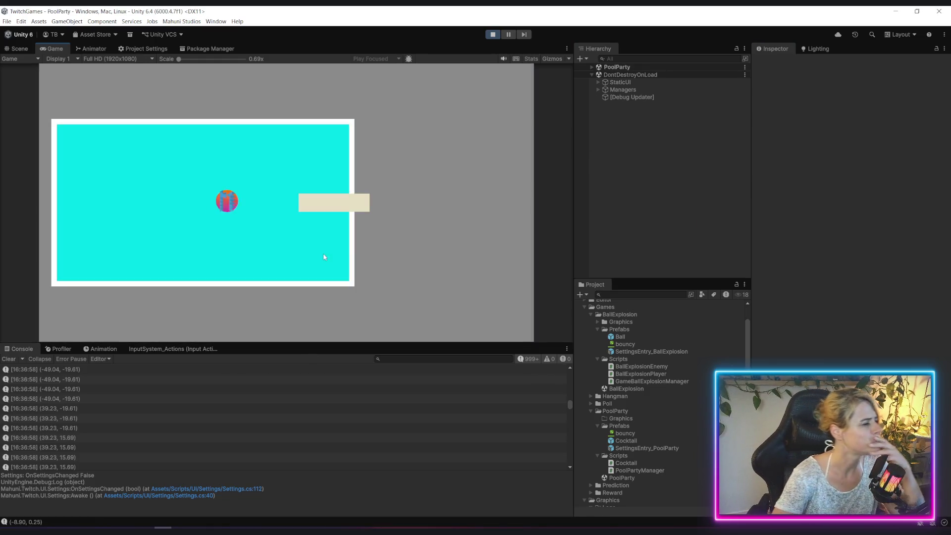
Launch the cocktail ball across the pool and watch the Console log its velocities
{"action": "left_click", "coordinate": [323, 256]}
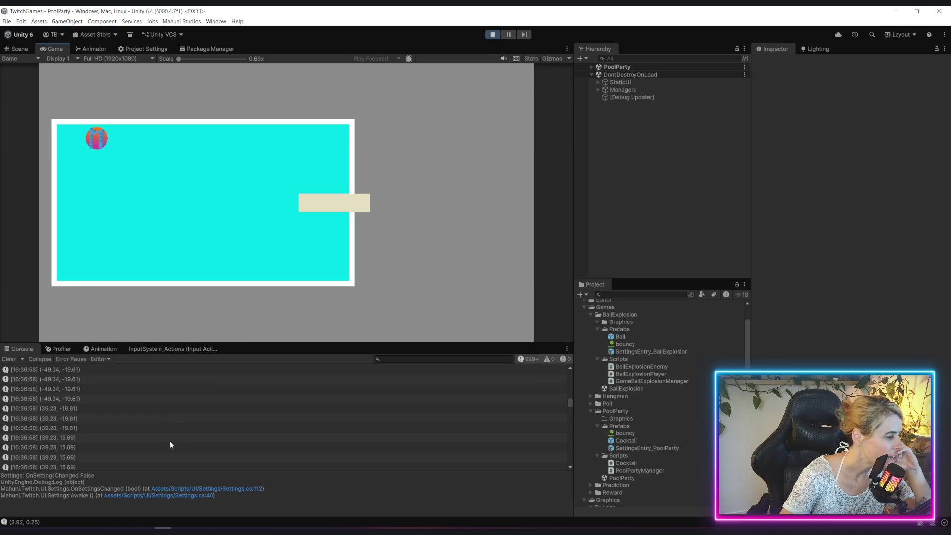
{"action": "left_click_drag", "start_coordinate": [568, 402], "coordinate": [565, 461]}
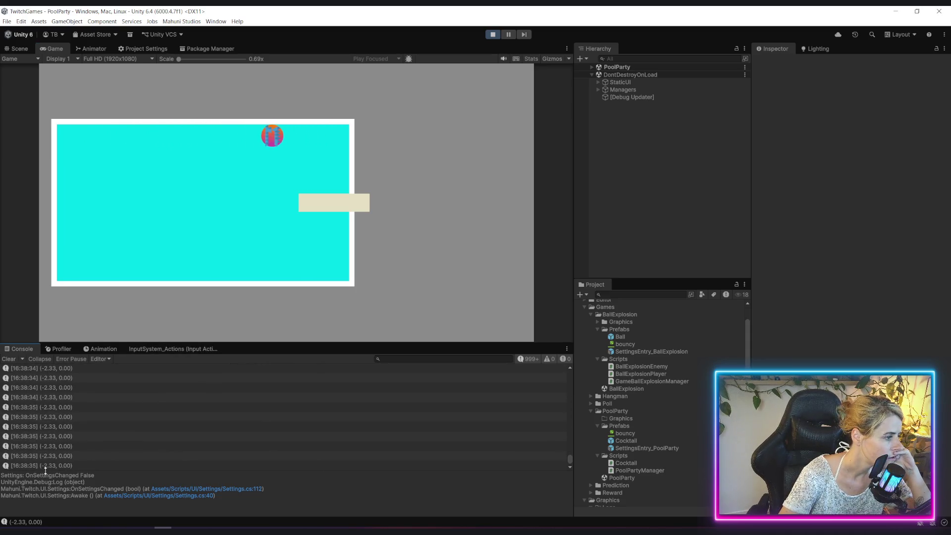
{"action": "scroll", "coordinate": [57, 438], "scroll_direction": "up", "scroll_amount": 5}
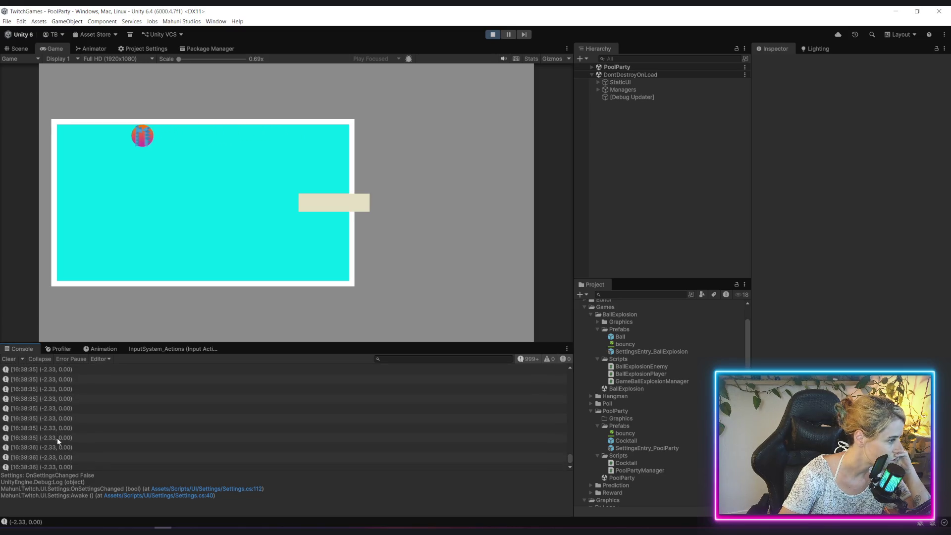
{"action": "scroll", "coordinate": [129, 428], "scroll_direction": "down", "scroll_amount": 2}
Inspect the logged velocity entry (2.92, 0.00), then stop the running game
{"action": "scroll", "coordinate": [118, 427], "scroll_direction": "down", "scroll_amount": 2}
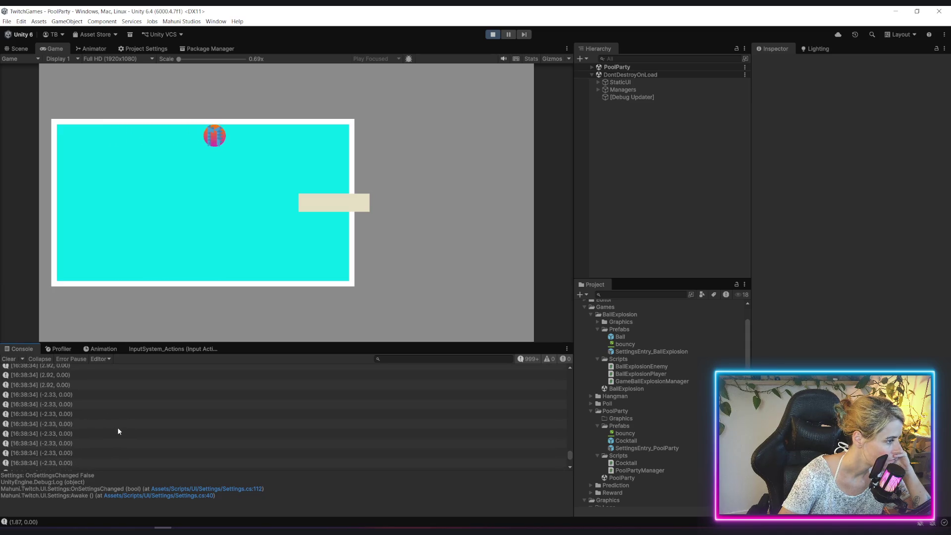
{"action": "left_click", "coordinate": [55, 385]}
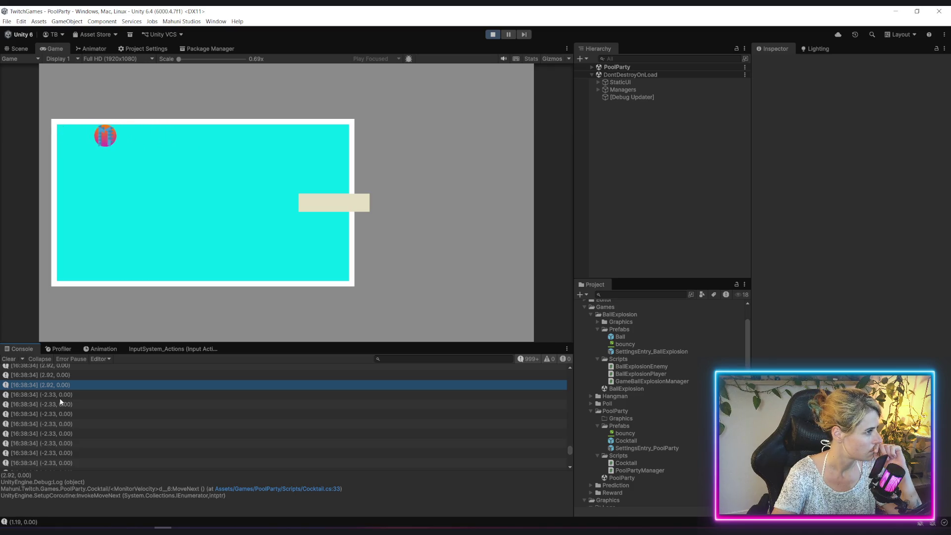
{"action": "scroll", "coordinate": [60, 397], "scroll_direction": "down", "scroll_amount": 2}
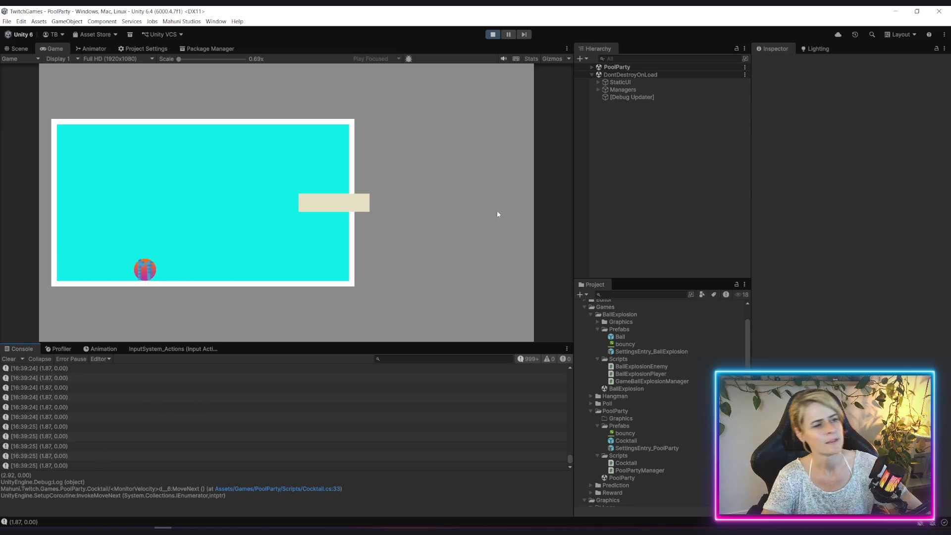
{"action": "left_click", "coordinate": [488, 34]}
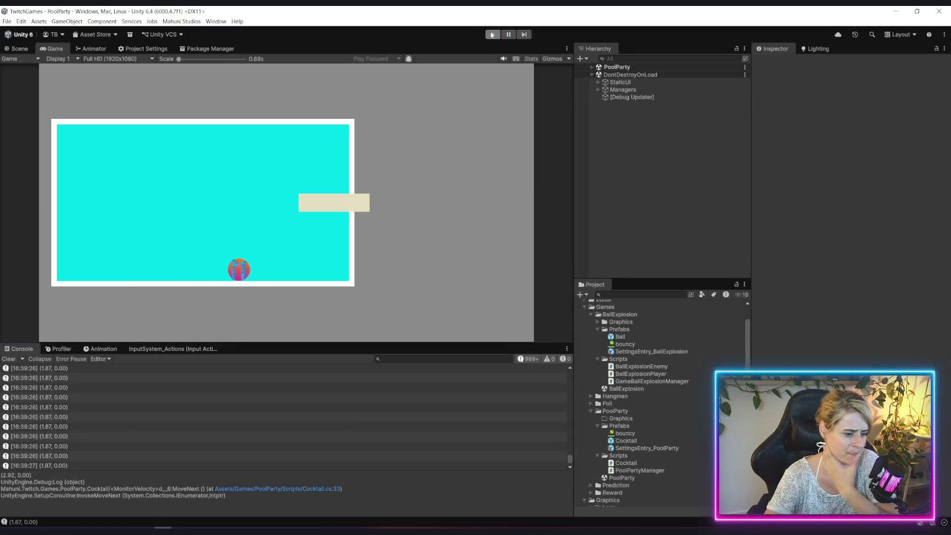
Open PoolWall_Up's bouncy physics material, reverting an accidental change to keep Bounciness 0.8
{"action": "left_click", "coordinate": [649, 120]}
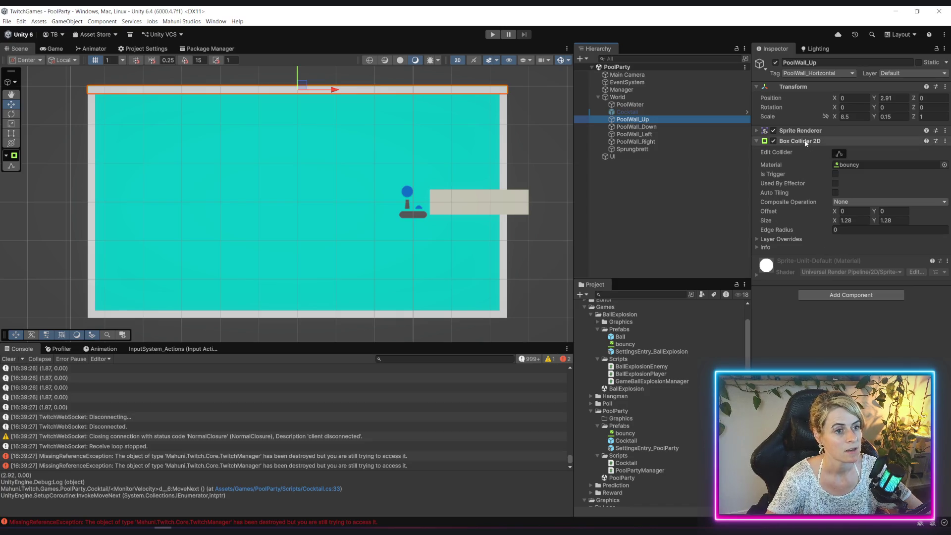
{"action": "left_click", "coordinate": [870, 163]}
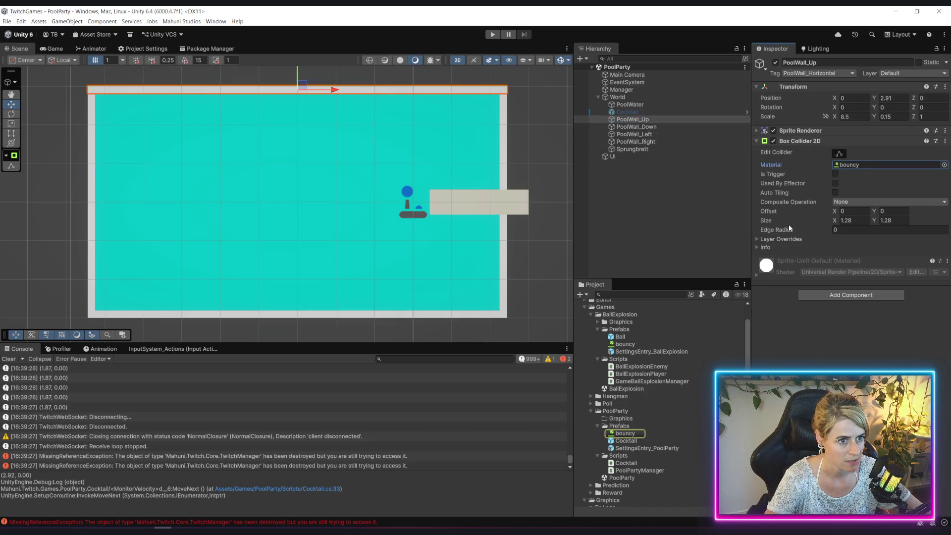
{"action": "left_click", "coordinate": [631, 435]}
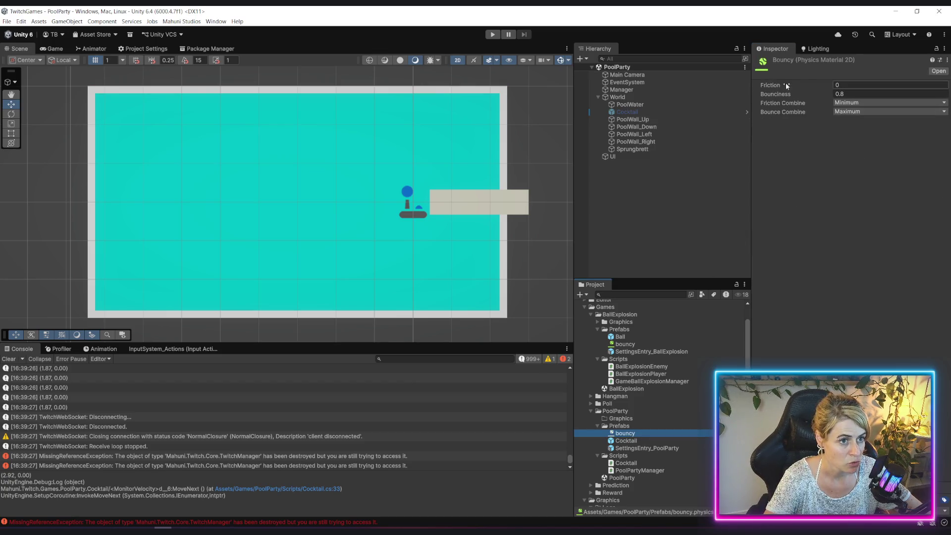
{"action": "mouse_move", "coordinate": [775, 91]}
{"action": "left_mouse_down"}
{"action": "mouse_move", "coordinate": [75, 104]}
{"action": "mouse_move", "coordinate": [418, 132]}
{"action": "mouse_move", "coordinate": [2, 59]}
{"action": "left_mouse_up"}
{"action": "key", "text": "ctrl+z"}
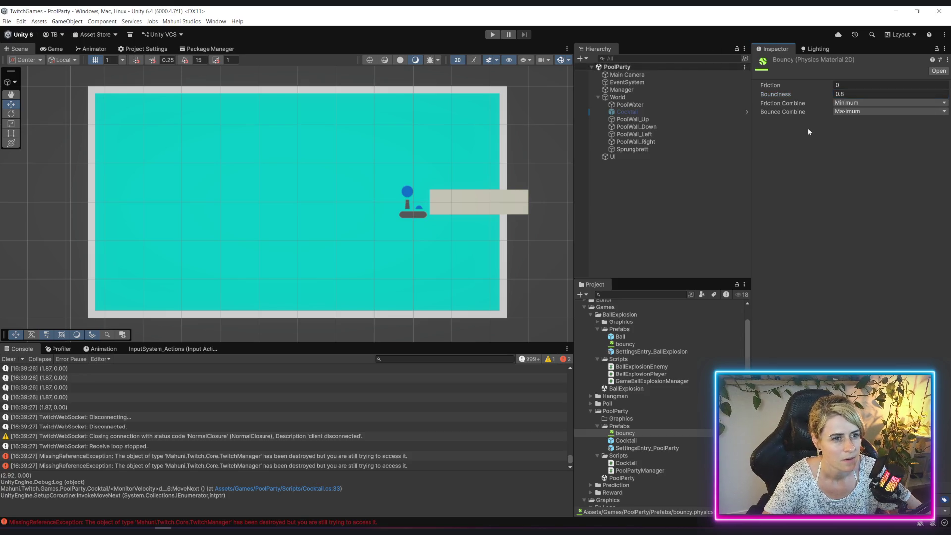
Confirm Friction Combine stays Minimum and Bounce Combine stays Maximum
{"action": "left_click", "coordinate": [834, 103]}
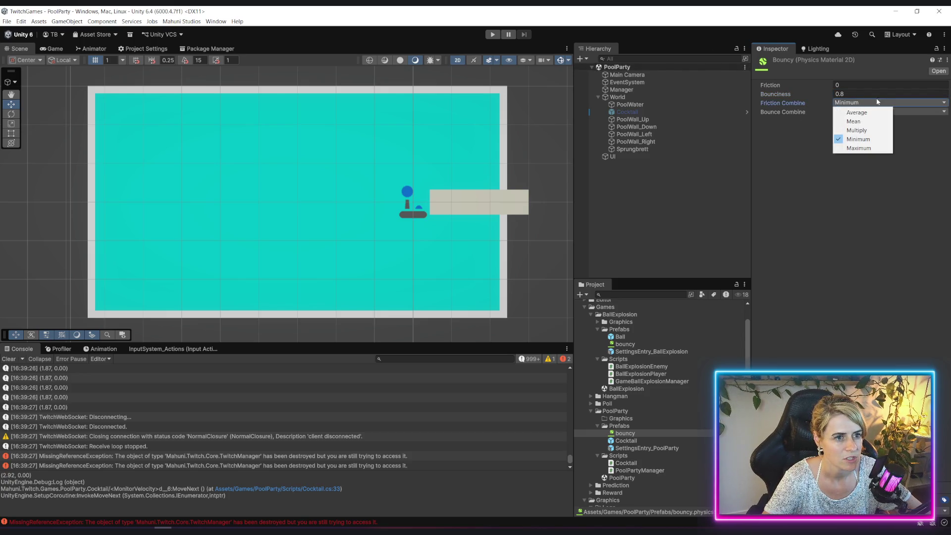
{"action": "left_click", "coordinate": [815, 142]}
{"action": "left_click", "coordinate": [859, 112]}
{"action": "left_click", "coordinate": [810, 140]}
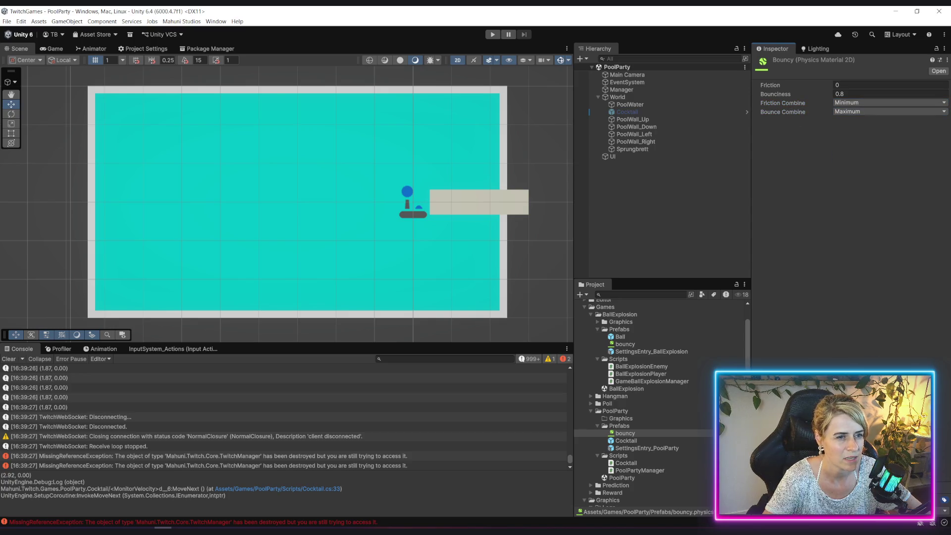
{"action": "left_click", "coordinate": [871, 103]}
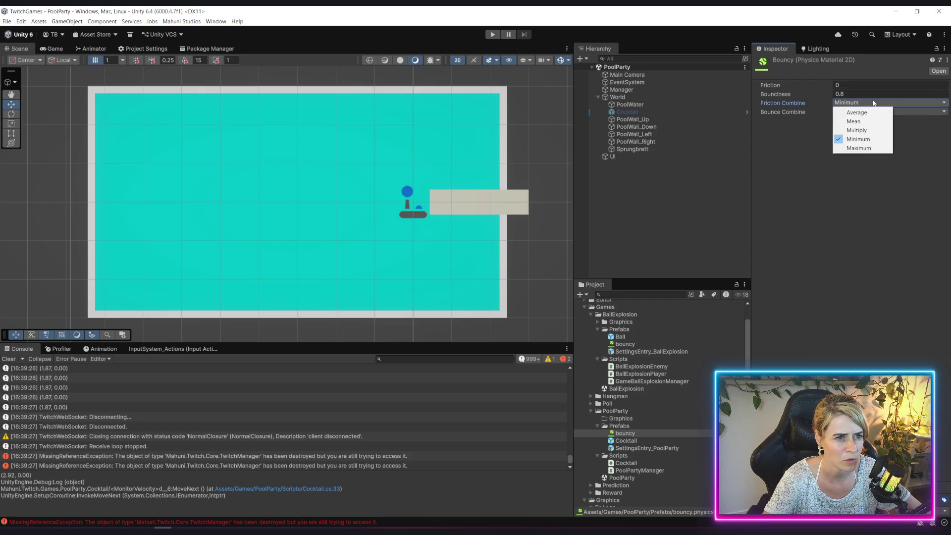
{"action": "left_click", "coordinate": [788, 131]}
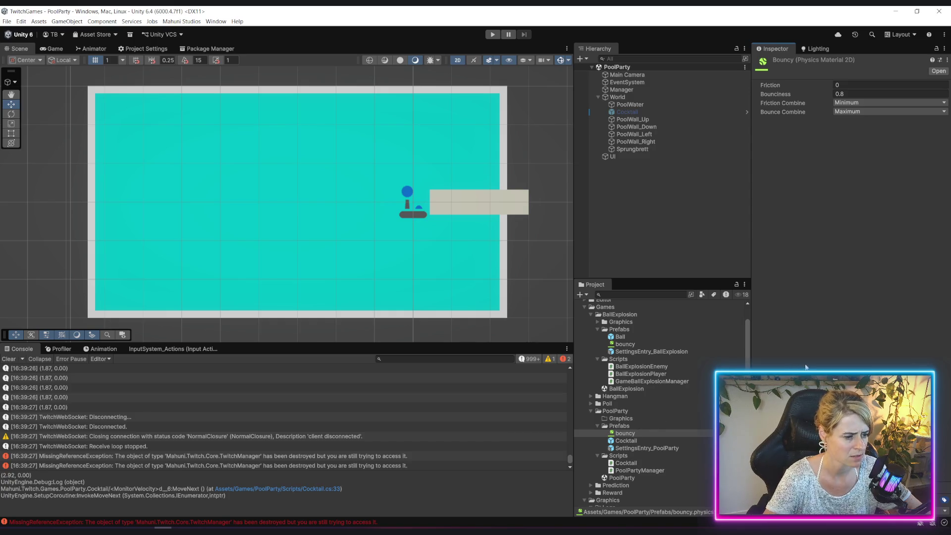
{"action": "left_click", "coordinate": [626, 440]}
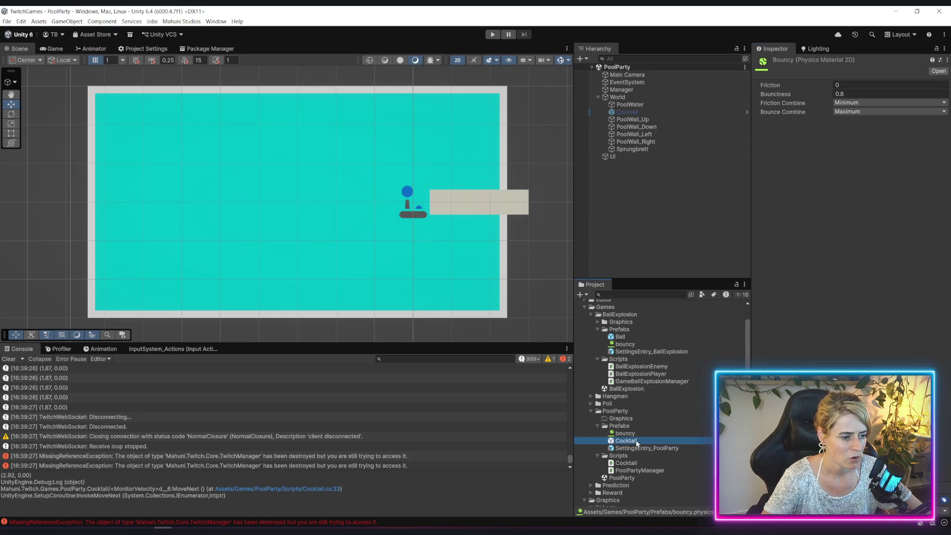
{"action": "scroll", "coordinate": [828, 188], "scroll_direction": "down", "scroll_amount": 1}
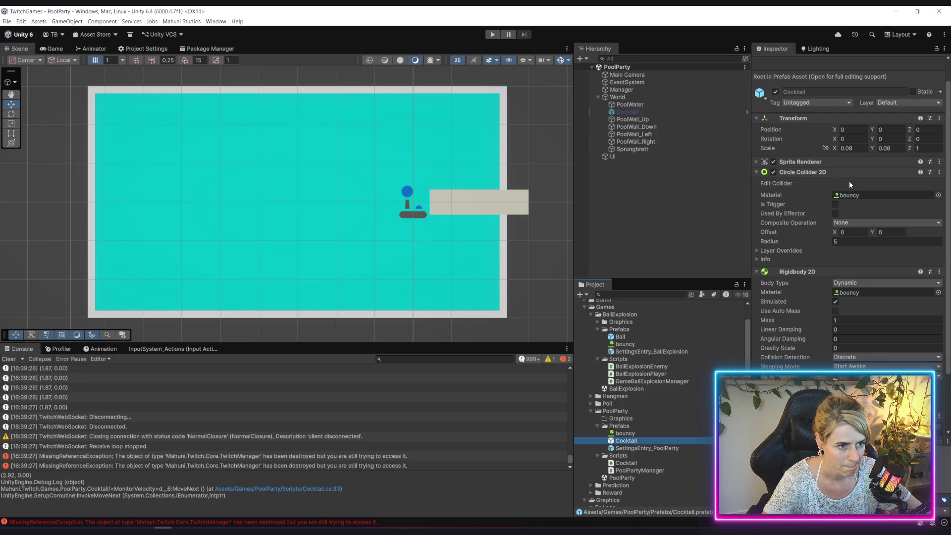
{"action": "scroll", "coordinate": [842, 218], "scroll_direction": "down", "scroll_amount": 2}
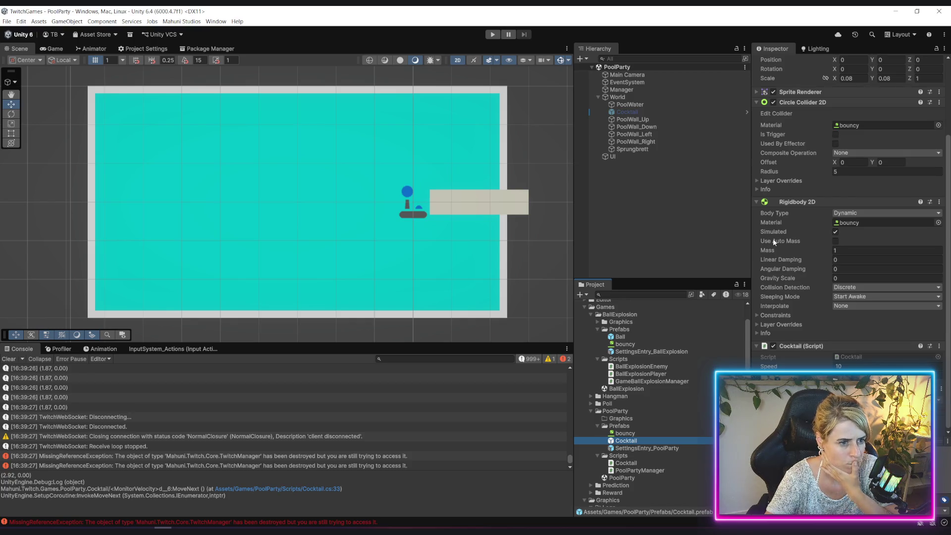
{"action": "mouse_move", "coordinate": [773, 239]}
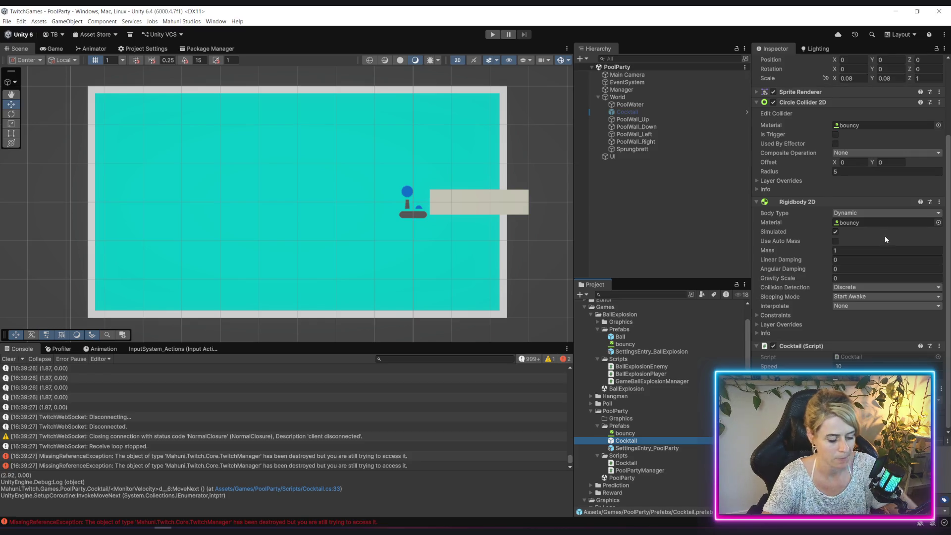
{"action": "key", "text": "alt+Tab"}
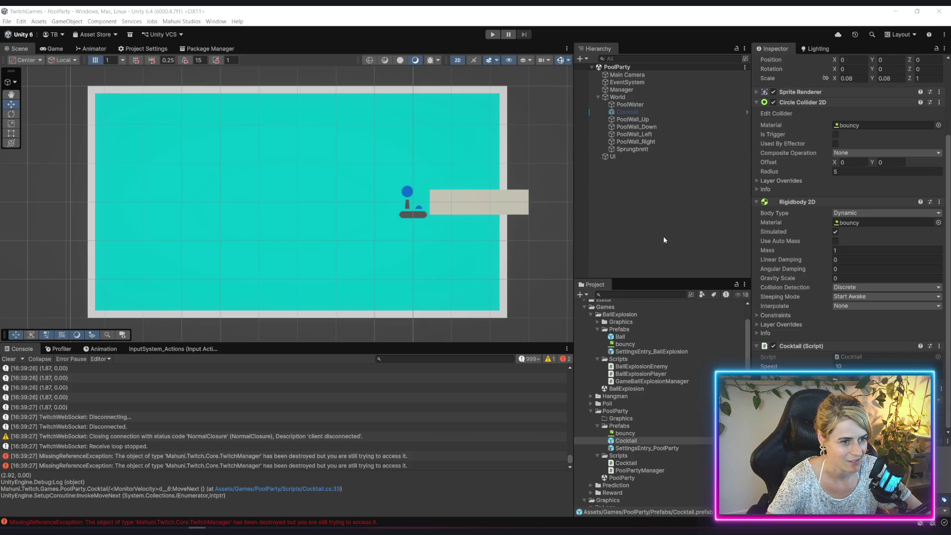
{"action": "scroll", "coordinate": [210, 462], "scroll_direction": "down", "scroll_amount": 1}
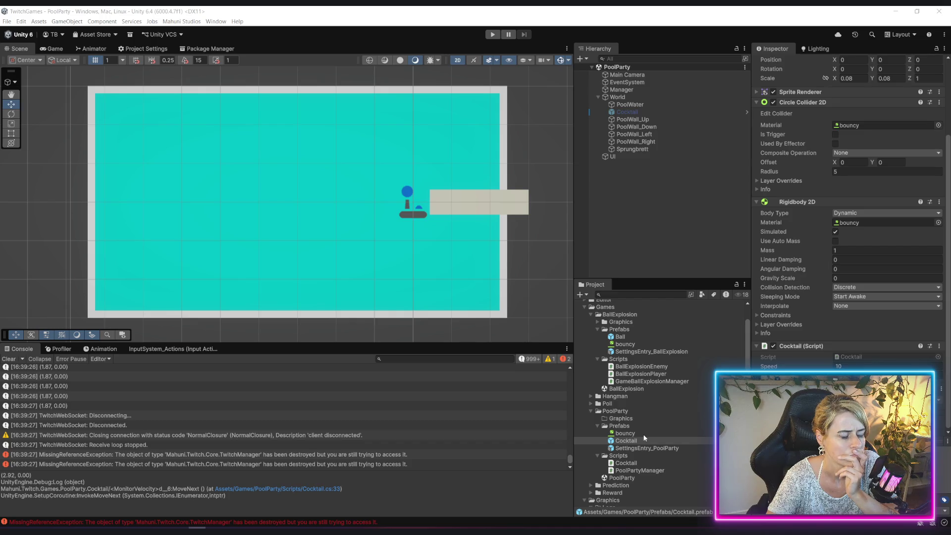
{"action": "double_click", "coordinate": [626, 463]}
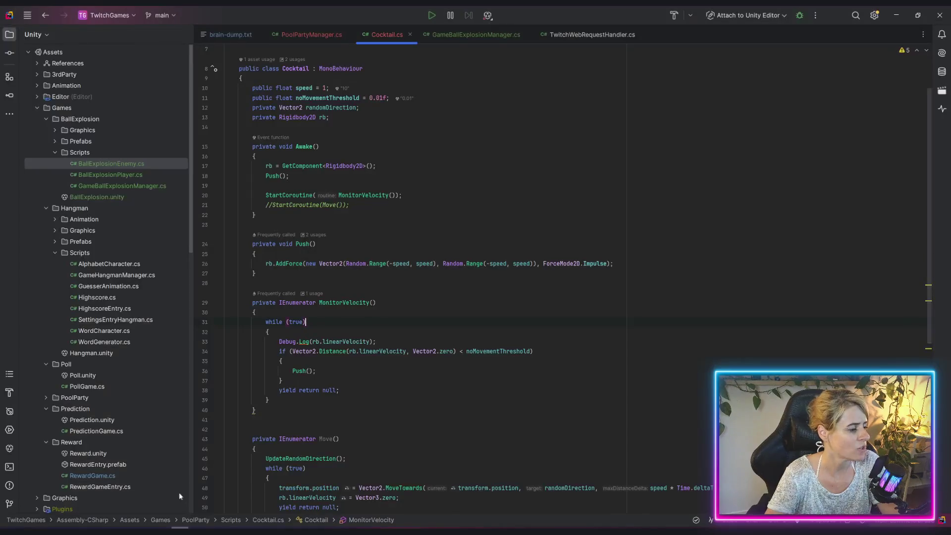
Review the MonitorVelocity coroutine around the Debug.Log call on line 33
{"action": "scroll", "coordinate": [274, 282], "scroll_direction": "down", "scroll_amount": 2}
{"action": "left_click", "coordinate": [301, 282]}
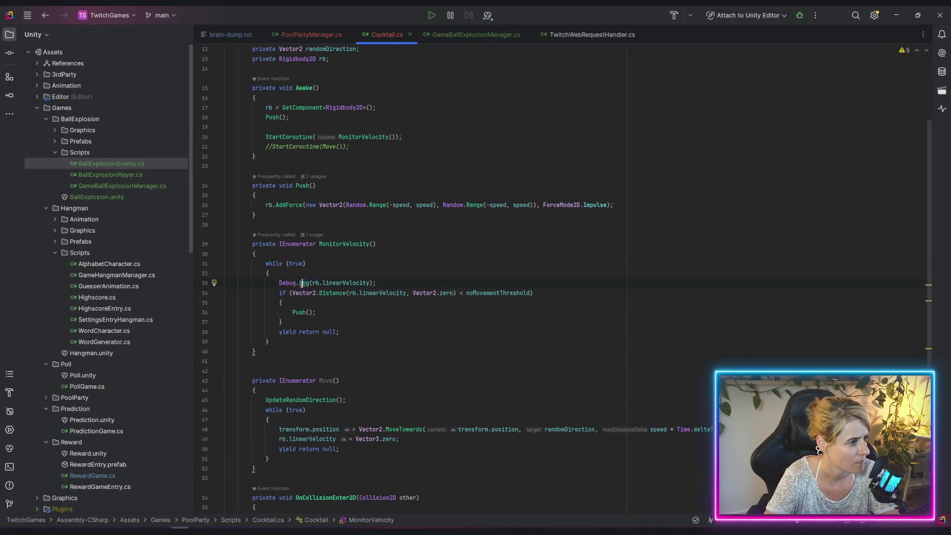
{"action": "left_click", "coordinate": [444, 330]}
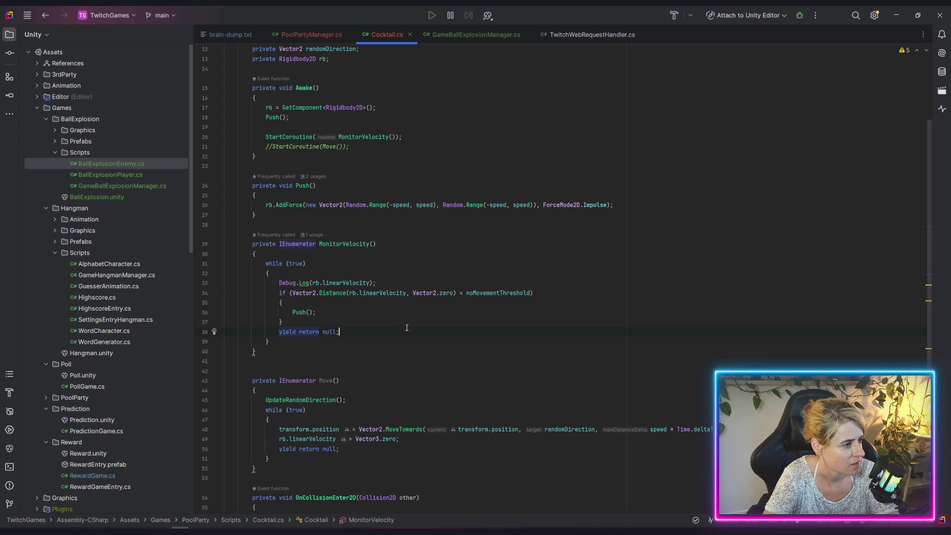
{"action": "left_click", "coordinate": [359, 283]}
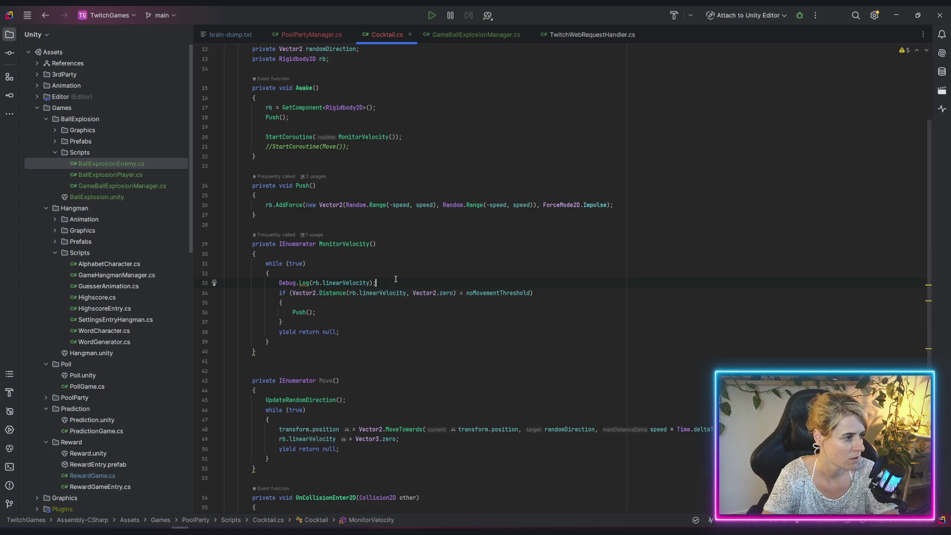
{"action": "key", "text": "Down"}
{"action": "key", "text": "Down"}
{"action": "key", "text": "Down"}
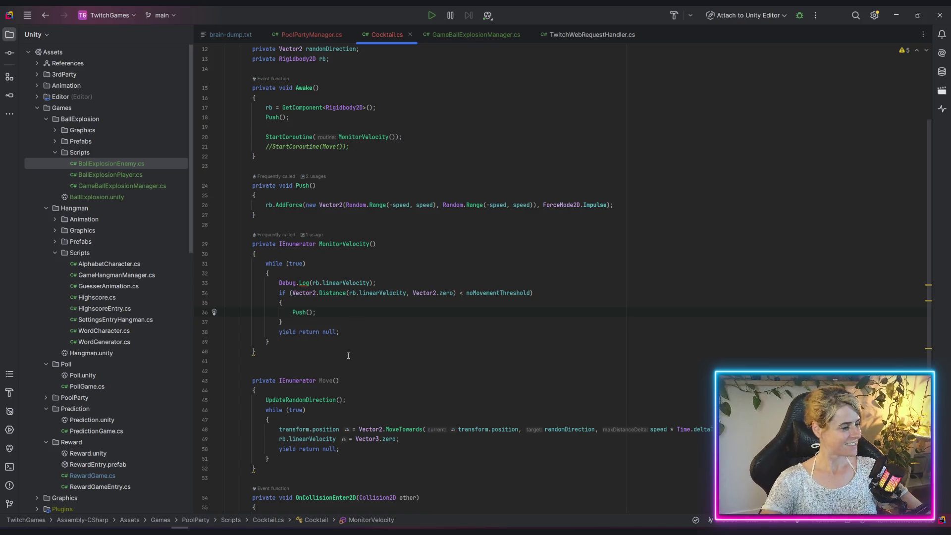
{"action": "left_click", "coordinate": [356, 337]}
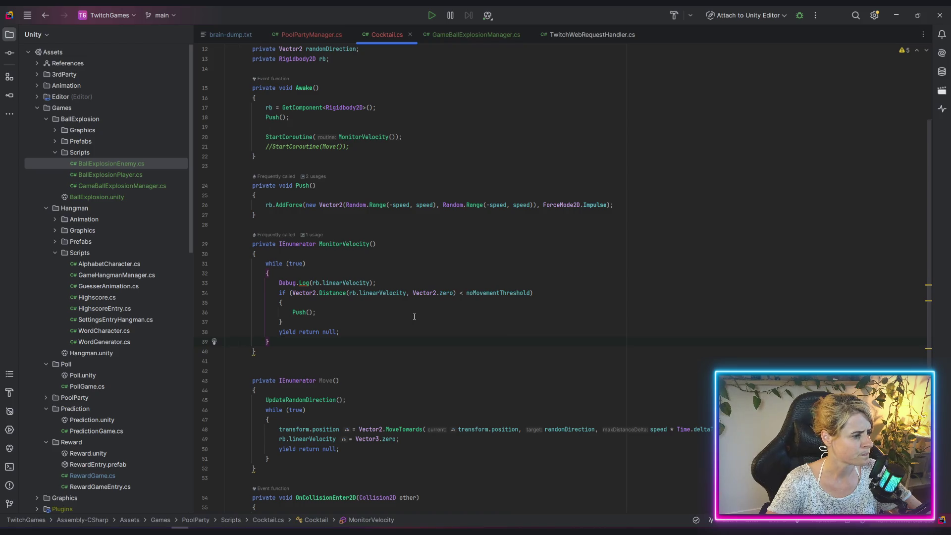
Rewrite the Debug.Log as an interpolated string labelling 'linear vel' and angular velocity
{"action": "left_click", "coordinate": [313, 283]}
{"action": "type", "text": "$\""}
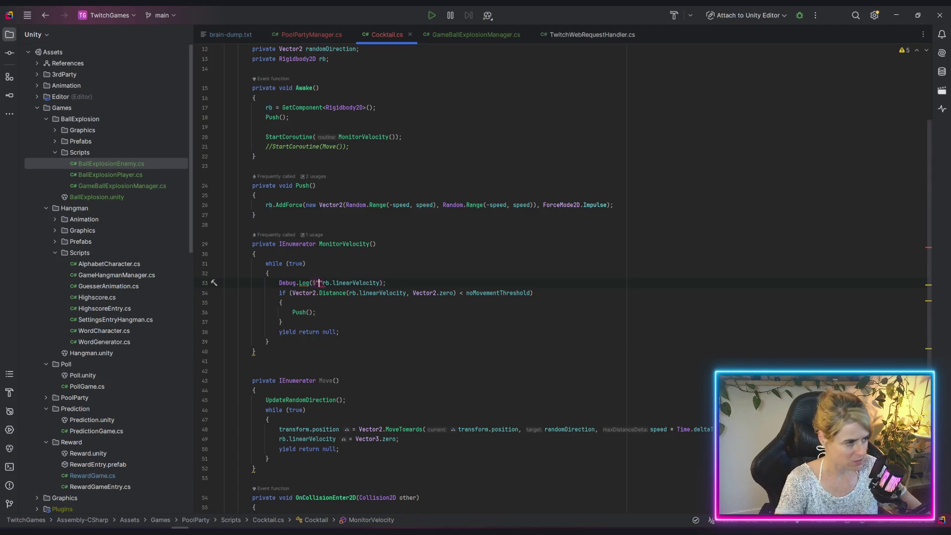
{"action": "type", "text": "linear"}
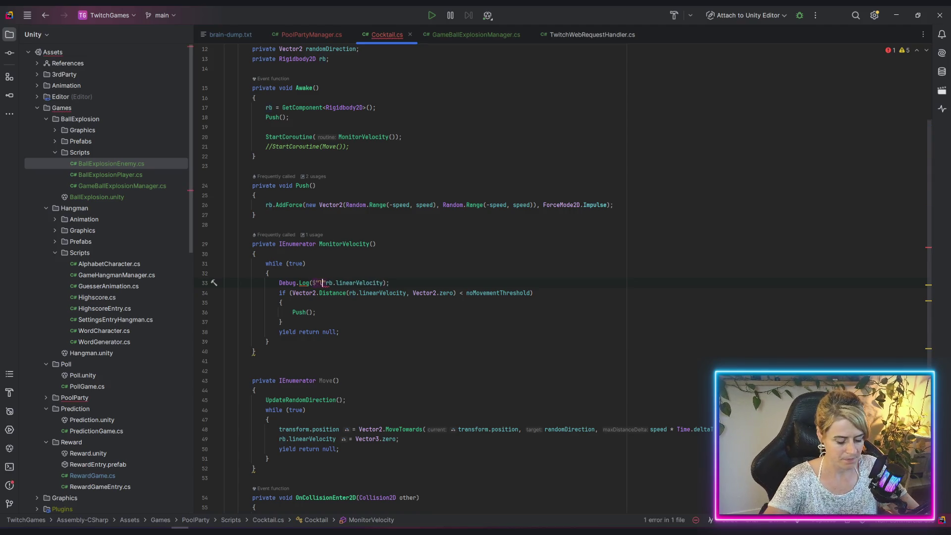
{"action": "type", "text": " vel: "}
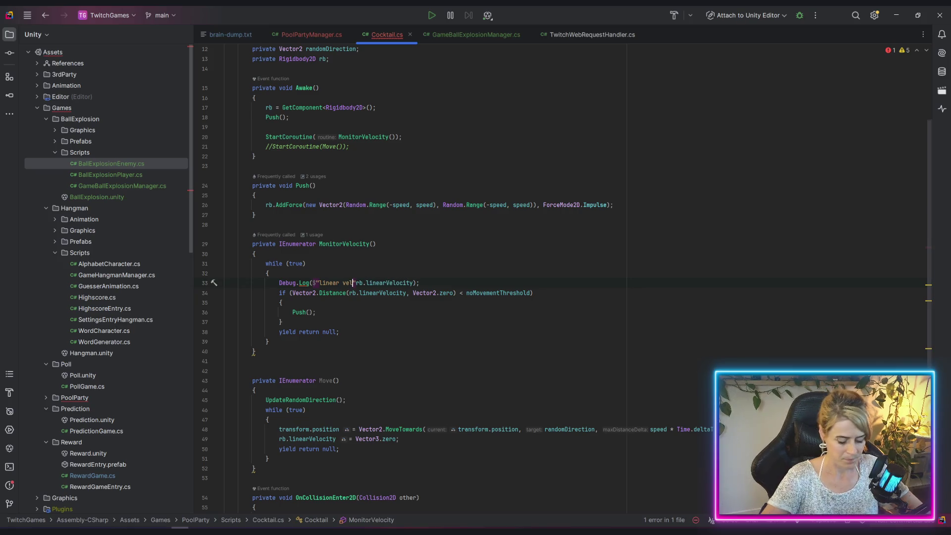
{"action": "type", "text": "{"}
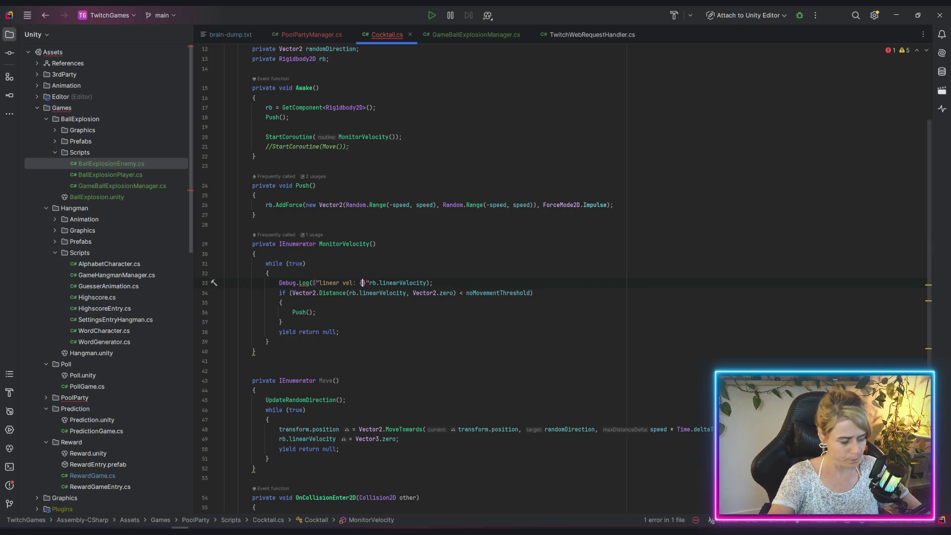
{"action": "key", "text": "End"}
{"action": "key", "text": "Left"}
{"action": "type", "text": "\")"}
{"action": "type", "text": ", angual"}
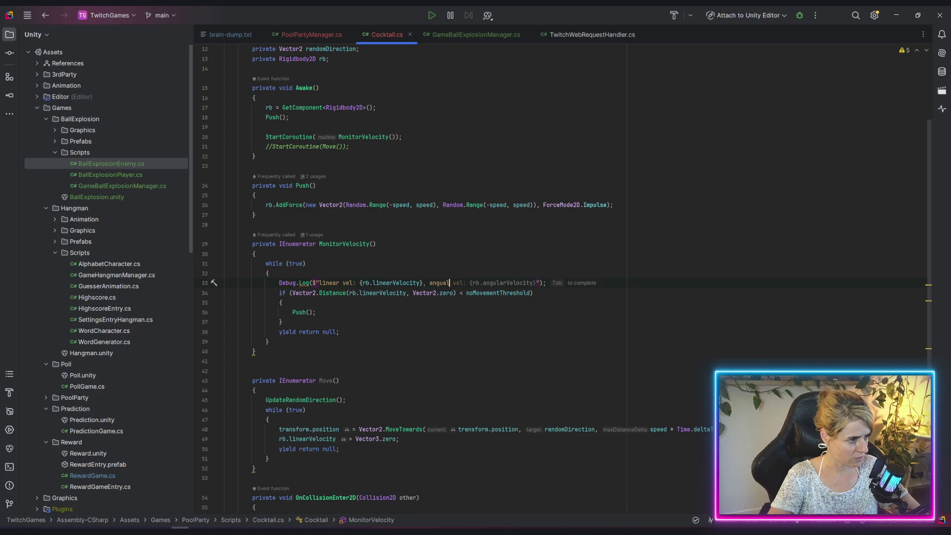
{"action": "key", "text": "Tab"}
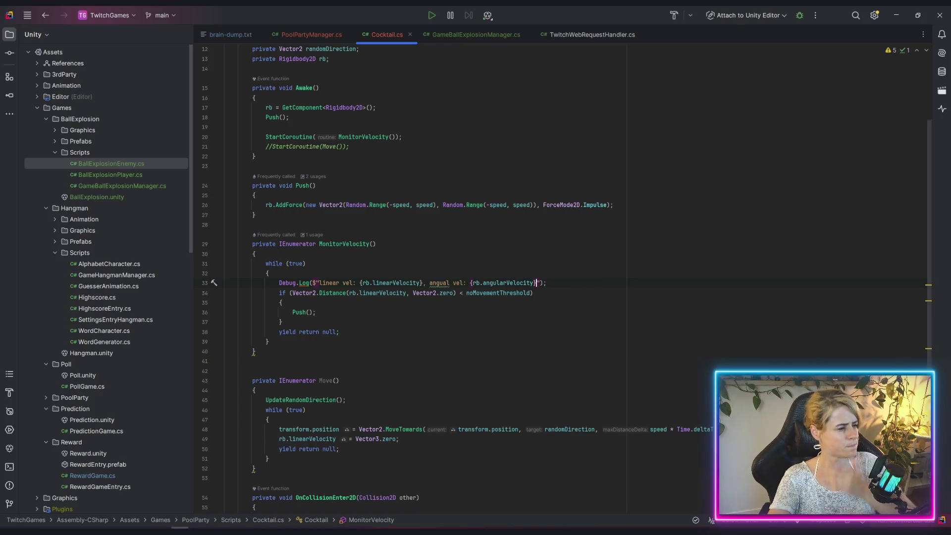
Fix the misspelled 'angual' label to 'angular vel' in the log message
{"action": "left_click", "coordinate": [442, 283]}
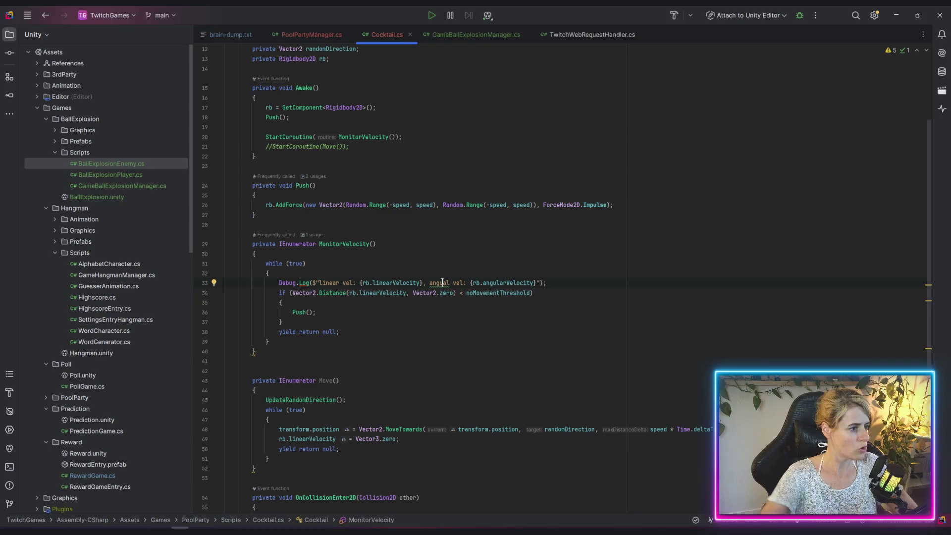
{"action": "type", "text": "lar"}
{"action": "key", "text": "Delete"}
{"action": "key", "text": "Delete"}
{"action": "left_click", "coordinate": [546, 339]}
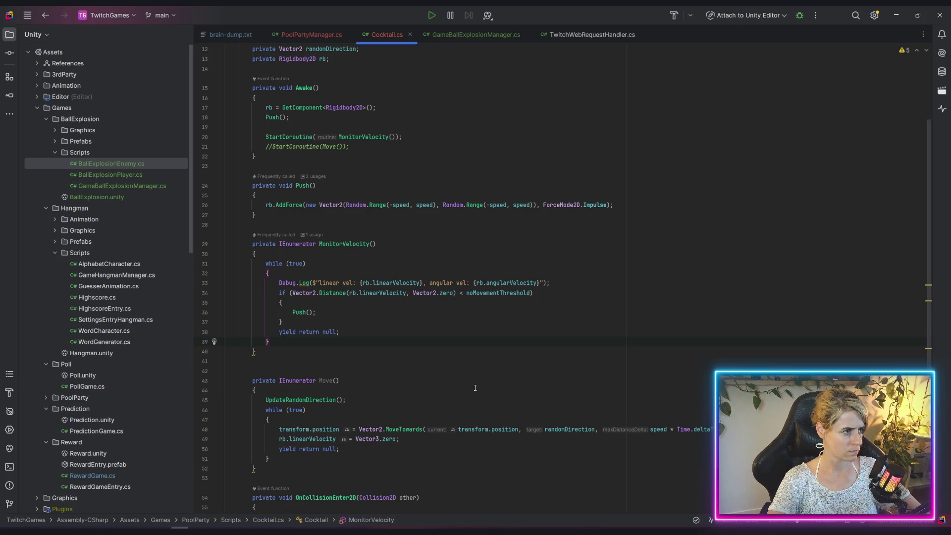
{"action": "scroll", "coordinate": [450, 405], "scroll_direction": "down", "scroll_amount": 6}
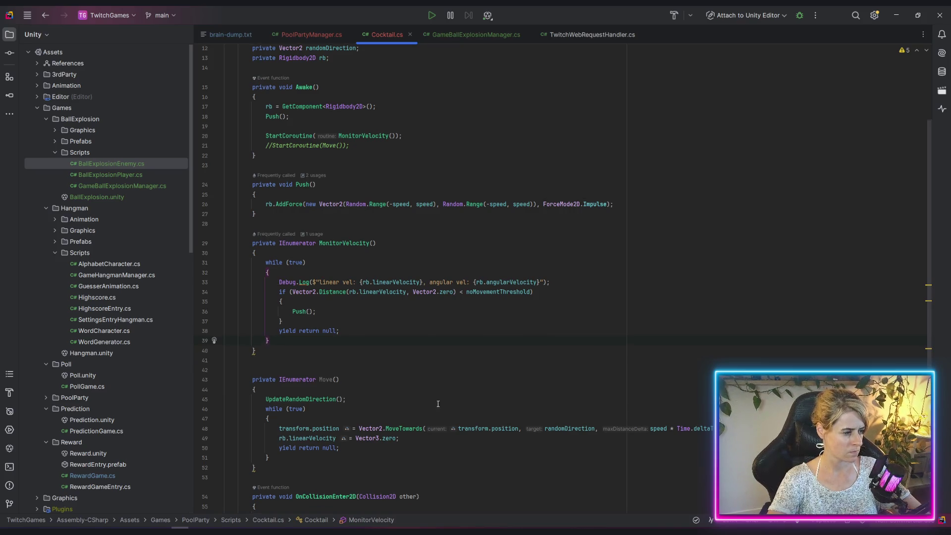
{"action": "scroll", "coordinate": [317, 367], "scroll_direction": "down", "scroll_amount": 2}
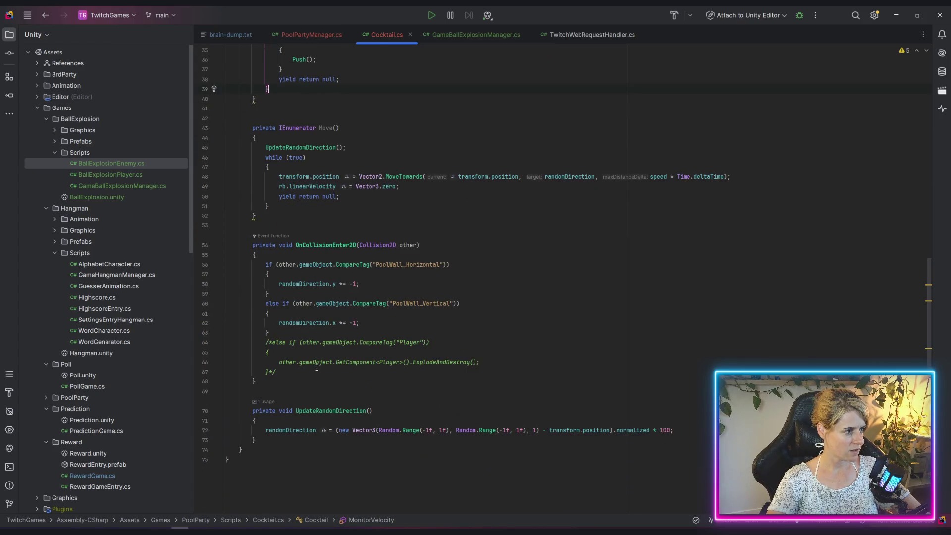
Insert a new line at the top of OnCollisionEnter2D, undoing an unwanted completion
{"action": "left_click", "coordinate": [346, 246]}
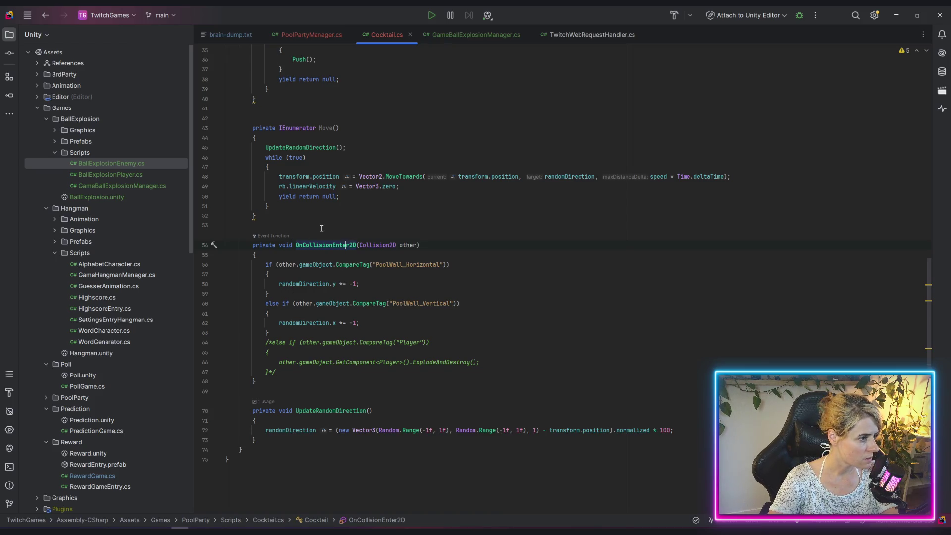
{"action": "key", "text": "Home"}
{"action": "left_click", "coordinate": [282, 253]}
{"action": "key", "text": "Return"}
{"action": "type", "text": "ewru"}
{"action": "key", "text": "BackSpace"}
{"action": "key", "text": "BackSpace"}
{"action": "key", "text": "BackSpace"}
{"action": "type", "text": "MustUse"}
{"action": "key", "text": "Return"}
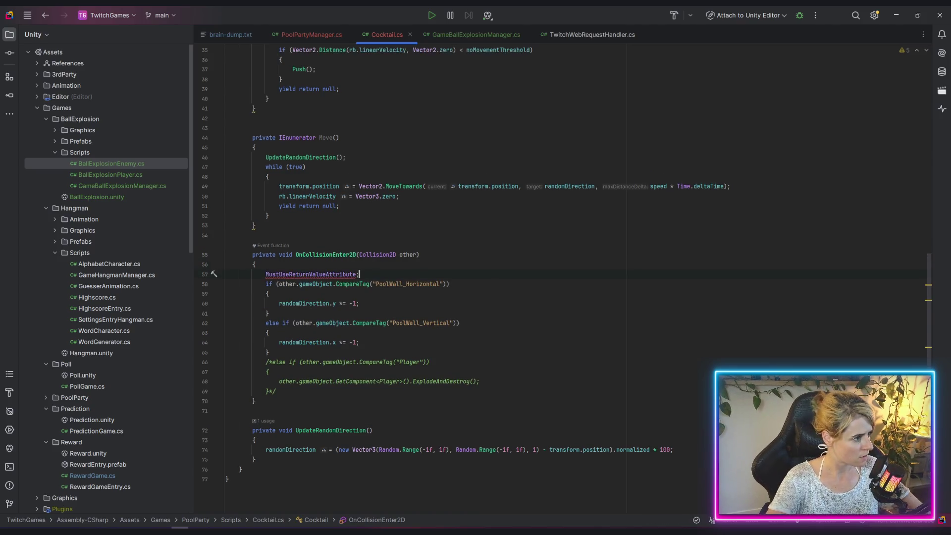
{"action": "key", "text": "ctrl+z"}
Add 'return;' at the start of OnCollisionEnter2D and return to Unity to recompile
{"action": "type", "text": "ereturn"}
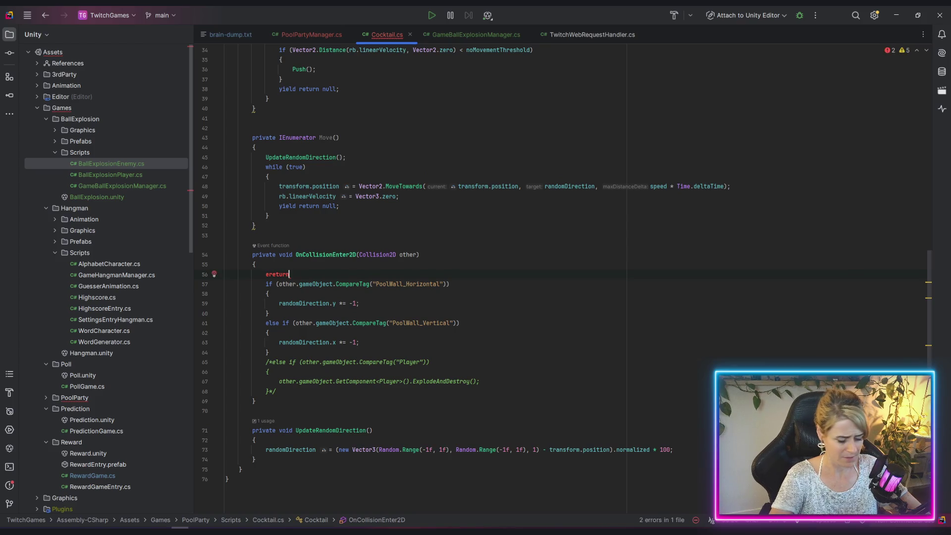
{"action": "key", "text": "BackSpace"}
{"action": "key", "text": "BackSpace"}
{"action": "key", "text": "BackSpace"}
{"action": "type", "text": "return;"}
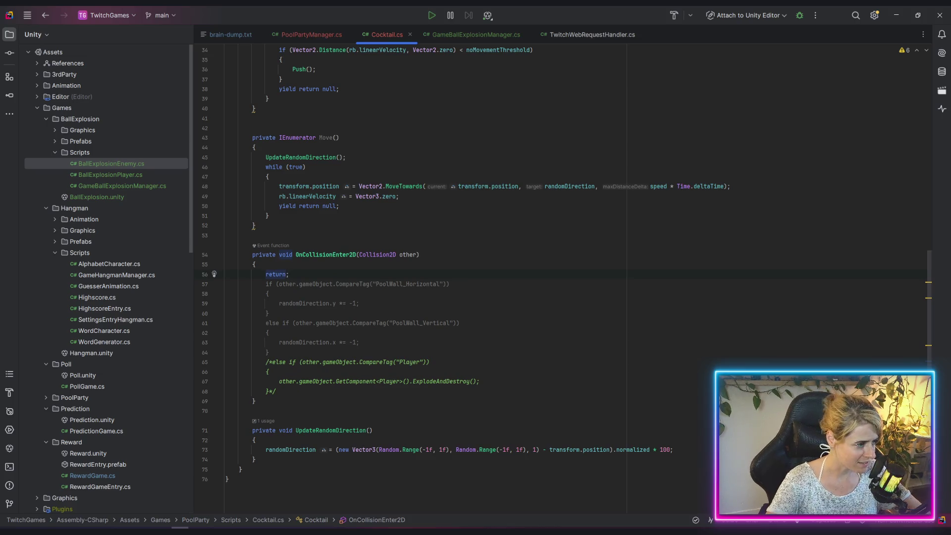
{"action": "scroll", "coordinate": [469, 312], "scroll_direction": "up", "scroll_amount": 8}
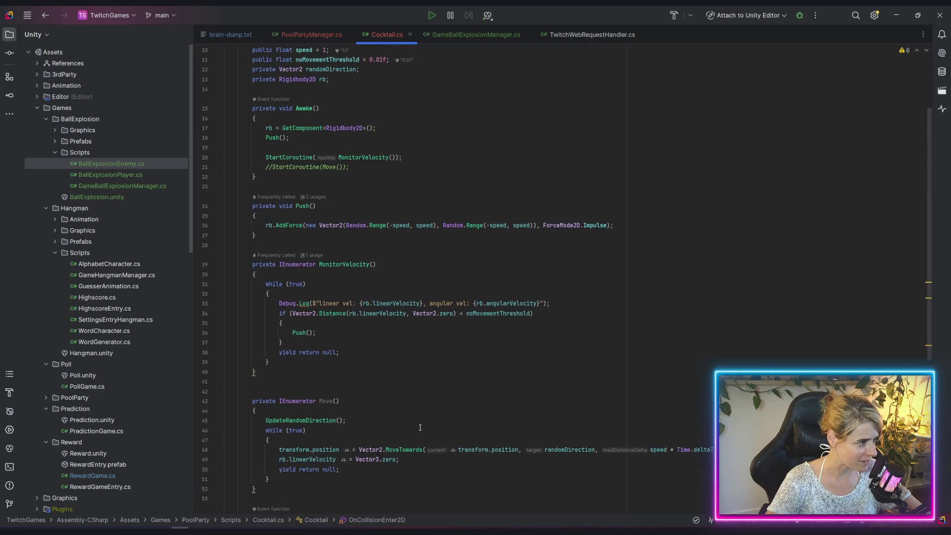
{"action": "key", "text": "alt+Tab"}
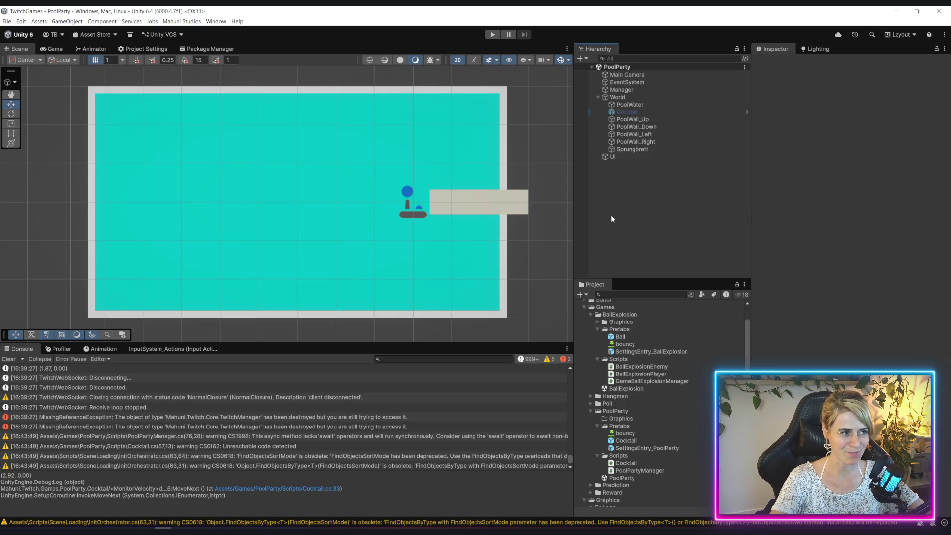
Enter Play mode with Ctrl+P to reach the Connect to Twitch Channel screen
{"action": "key", "text": "ctrl+p"}
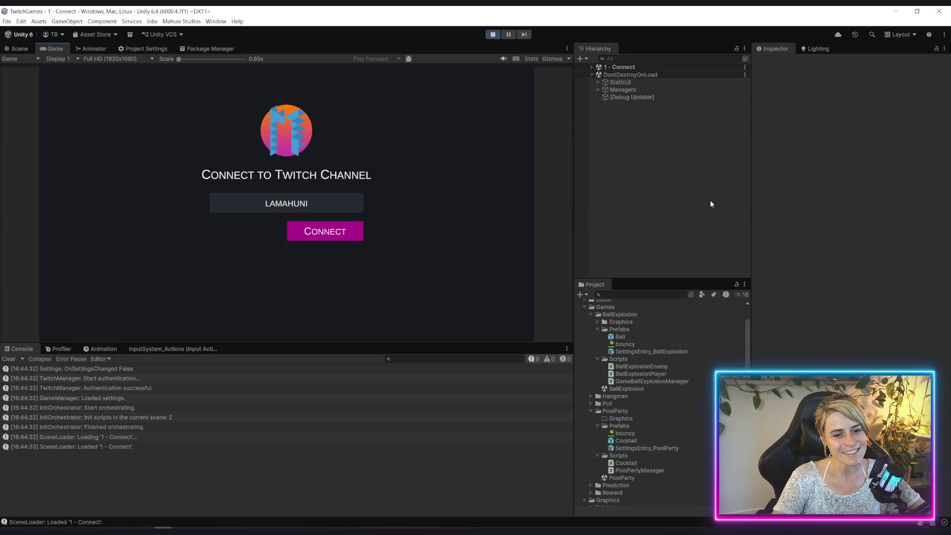
Connect to the Twitch channel, launch Pool Party from Home, and clear the Console
{"action": "key", "text": "Return"}
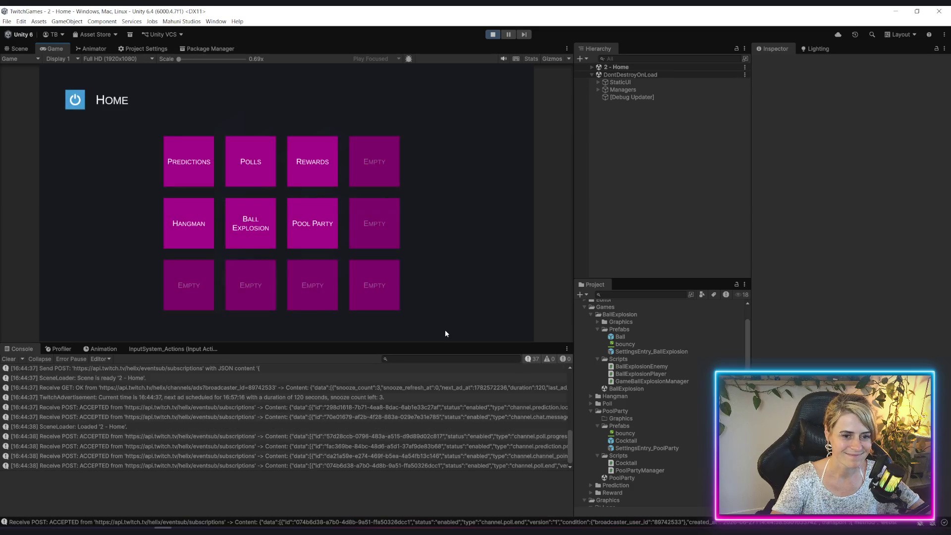
{"action": "left_click", "coordinate": [326, 224]}
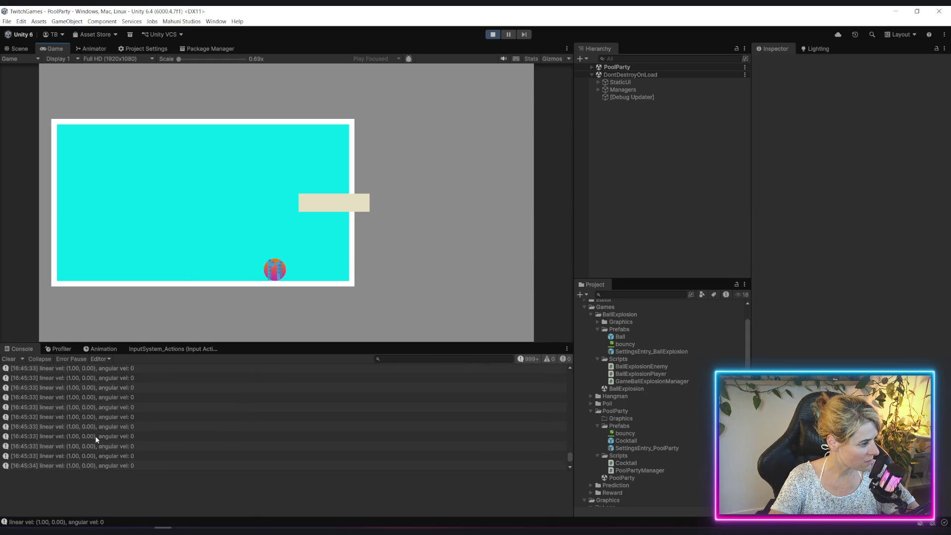
{"action": "left_click", "coordinate": [10, 359]}
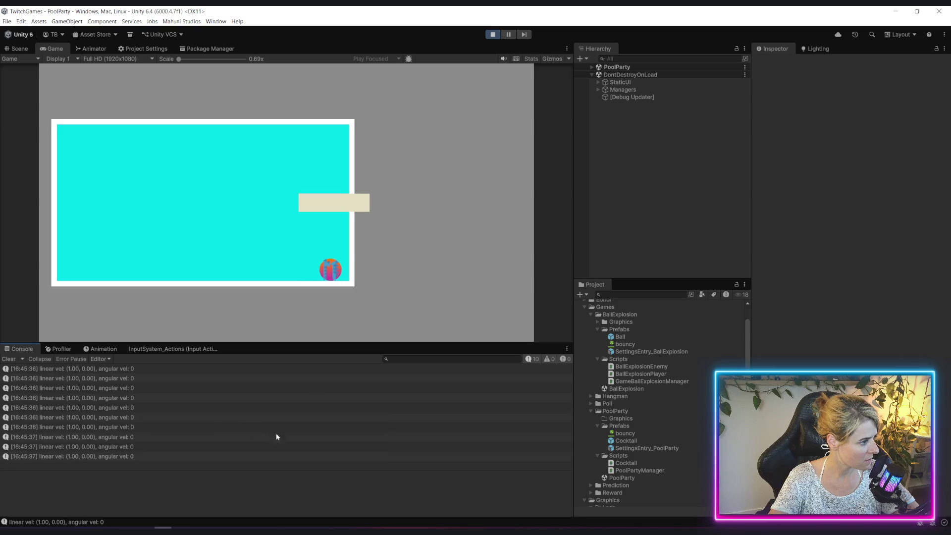
Check the bouncy Physics Material 2D's Bounciness 0.8, then switch to the ForceMode2D docs
{"action": "scroll", "coordinate": [93, 394], "scroll_direction": "up", "scroll_amount": 10}
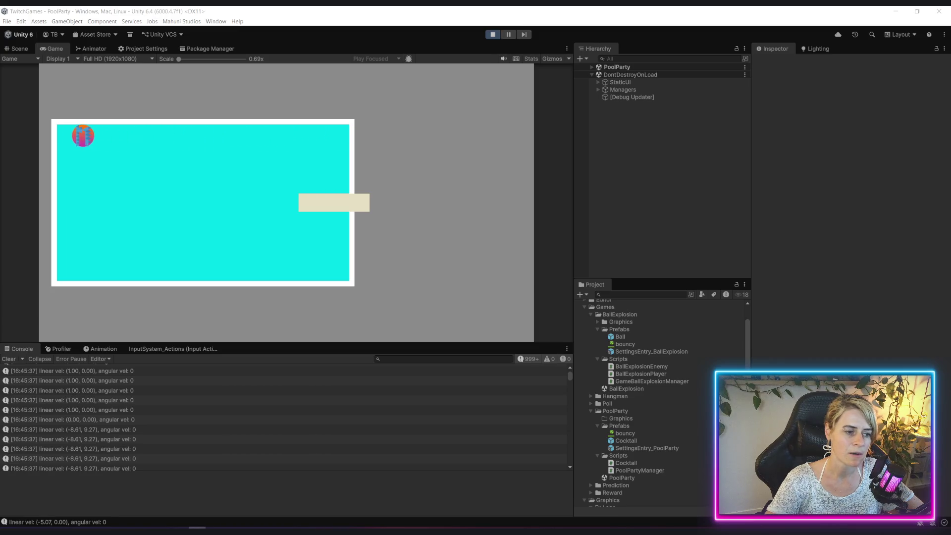
{"action": "left_click", "coordinate": [625, 433]}
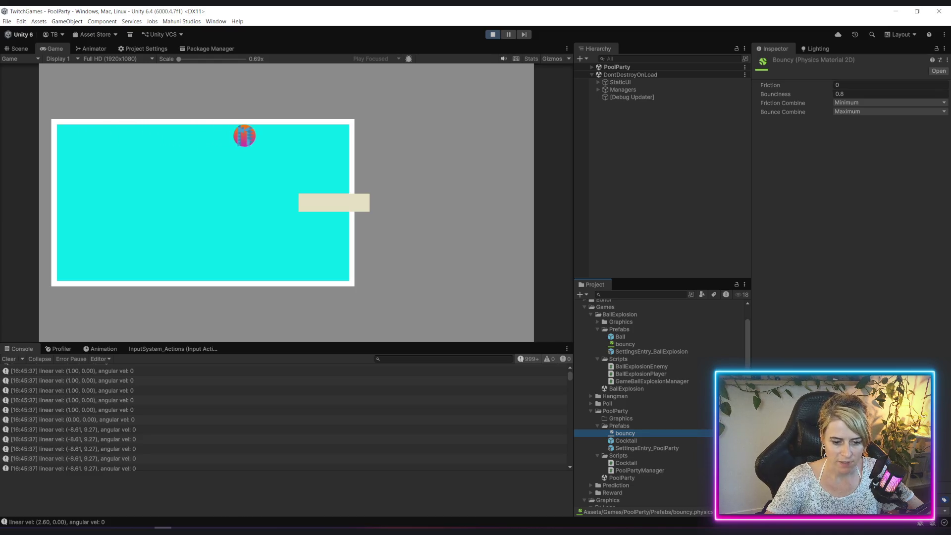
{"action": "key", "text": "alt+Tab"}
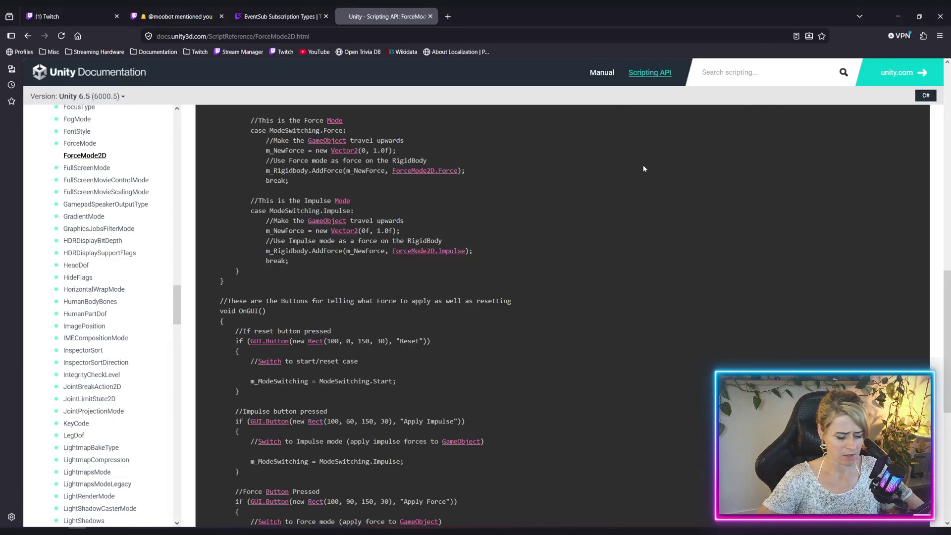
Glance back at the running Unity game, then switch to the Google results on collision velocity damping
{"action": "key", "text": "alt+Tab"}
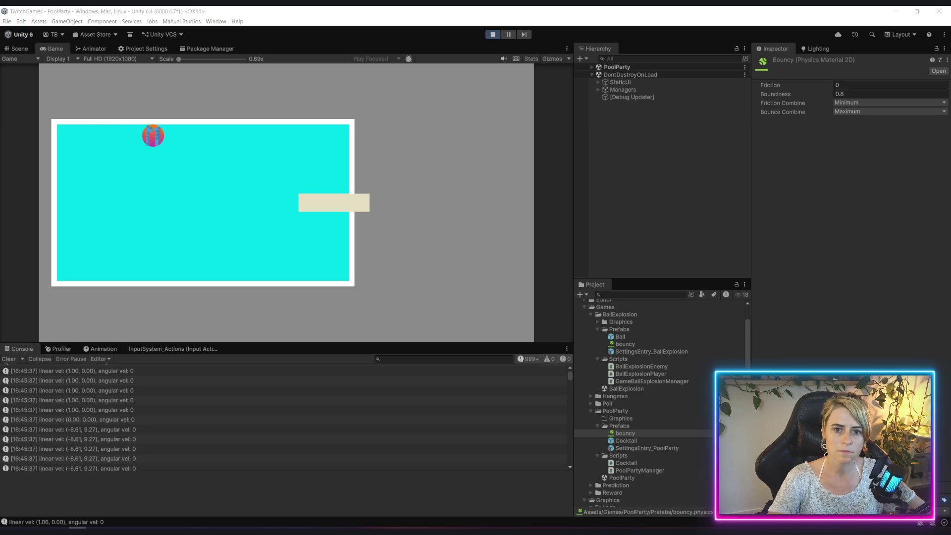
{"action": "key", "text": "alt+Tab"}
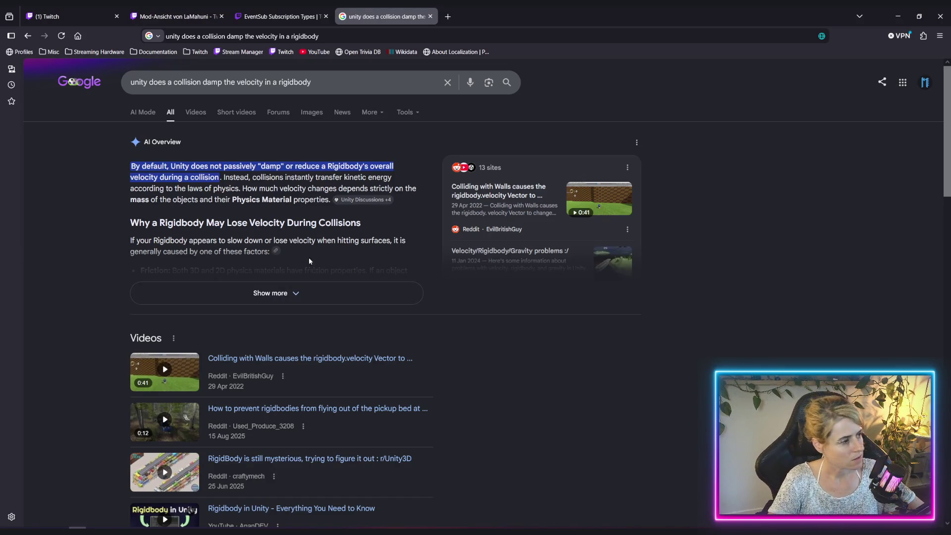
Read the full AI overview on whether collisions damp Rigidbody velocity, then return to Unity
{"action": "left_click", "coordinate": [307, 293]}
{"action": "scroll", "coordinate": [308, 282], "scroll_direction": "down", "scroll_amount": 1}
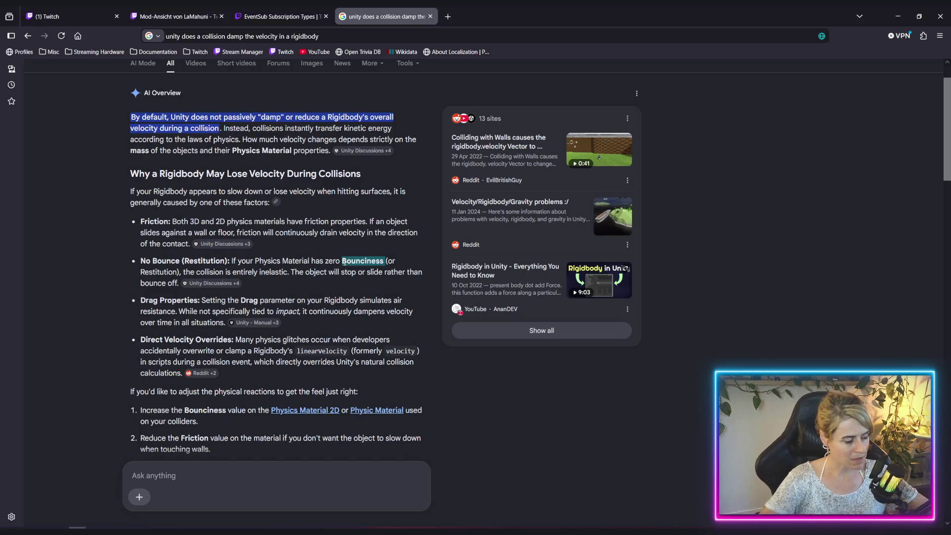
{"action": "key", "text": "alt+Tab"}
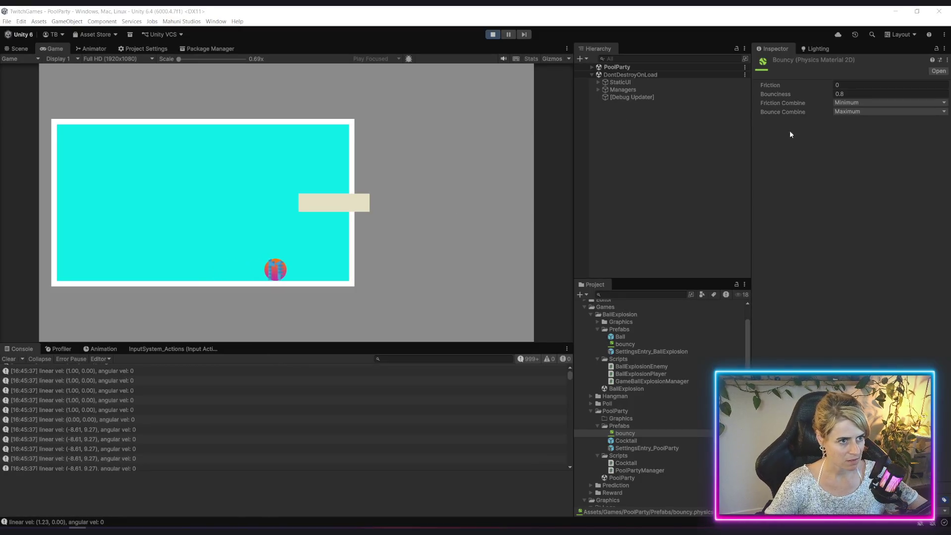
Scrub the Bouncy material's Bounciness up to 1260.7, then bring up the Physic Material docs
{"action": "mouse_move", "coordinate": [776, 94]}
{"action": "left_mouse_down"}
{"action": "mouse_move", "coordinate": [199, 116]}
{"action": "mouse_move", "coordinate": [471, 227]}
{"action": "mouse_move", "coordinate": [644, 322]}
{"action": "mouse_move", "coordinate": [398, 440]}
{"action": "mouse_move", "coordinate": [600, 147]}
{"action": "mouse_move", "coordinate": [369, 469]}
{"action": "mouse_move", "coordinate": [630, 473]}
{"action": "mouse_move", "coordinate": [336, 457]}
{"action": "mouse_move", "coordinate": [667, 78]}
{"action": "mouse_move", "coordinate": [325, 99]}
{"action": "left_mouse_up"}
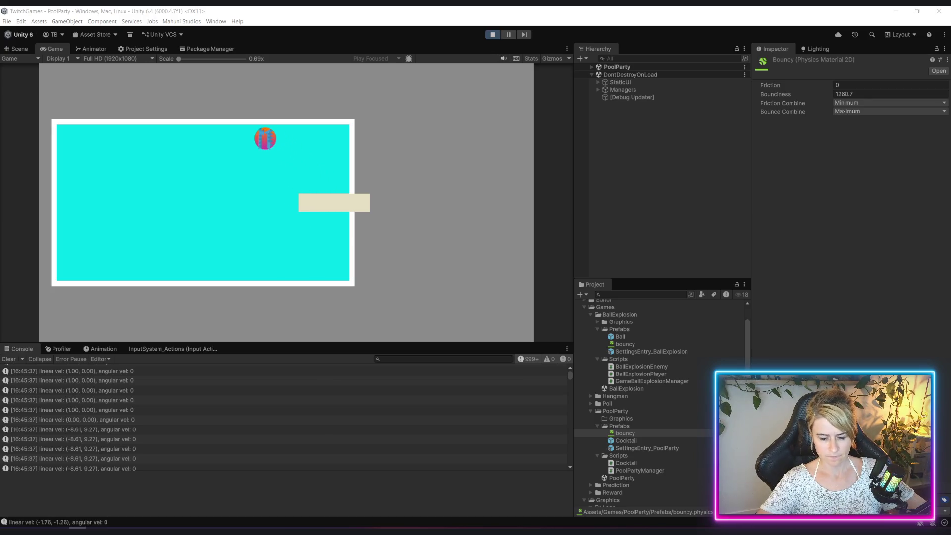
{"action": "key", "text": "alt+Tab"}
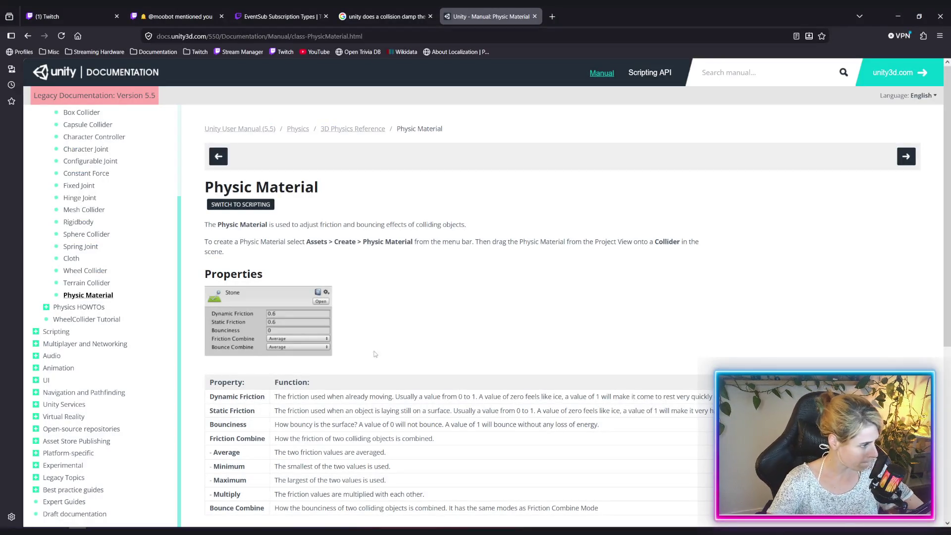
Highlight the Bounciness definition: 0 won't bounce, 1 bounces without energy loss
{"action": "scroll", "coordinate": [394, 364], "scroll_direction": "down", "scroll_amount": 2}
{"action": "mouse_move", "coordinate": [276, 325]}
{"action": "left_mouse_down"}
{"action": "mouse_move", "coordinate": [401, 341]}
{"action": "mouse_move", "coordinate": [553, 327]}
{"action": "mouse_move", "coordinate": [644, 334]}
{"action": "left_mouse_up"}
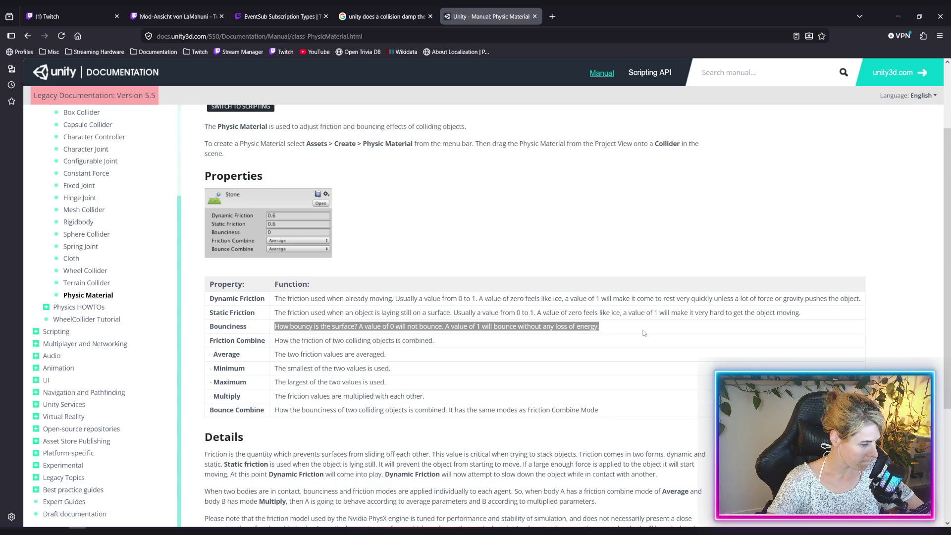
{"action": "left_click", "coordinate": [482, 326]}
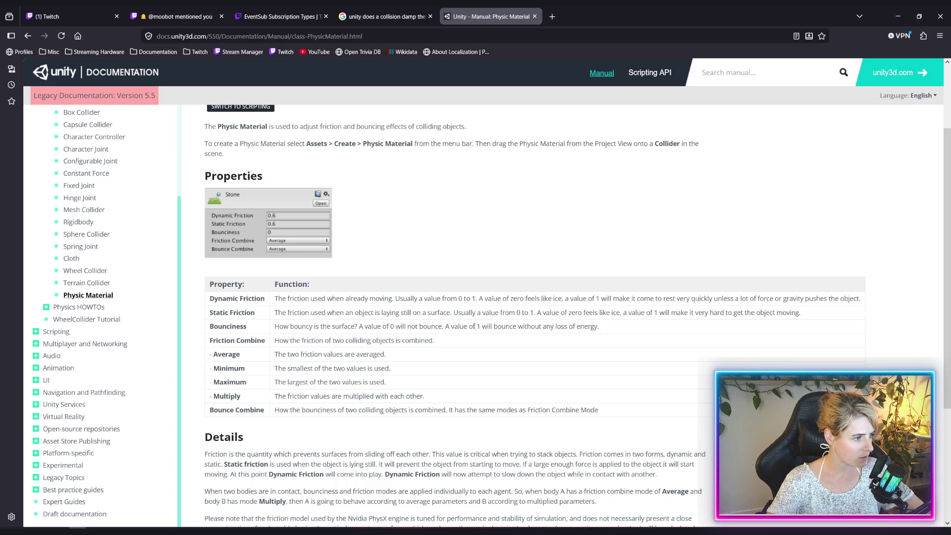
{"action": "left_click_drag", "start_coordinate": [392, 324], "coordinate": [443, 331]}
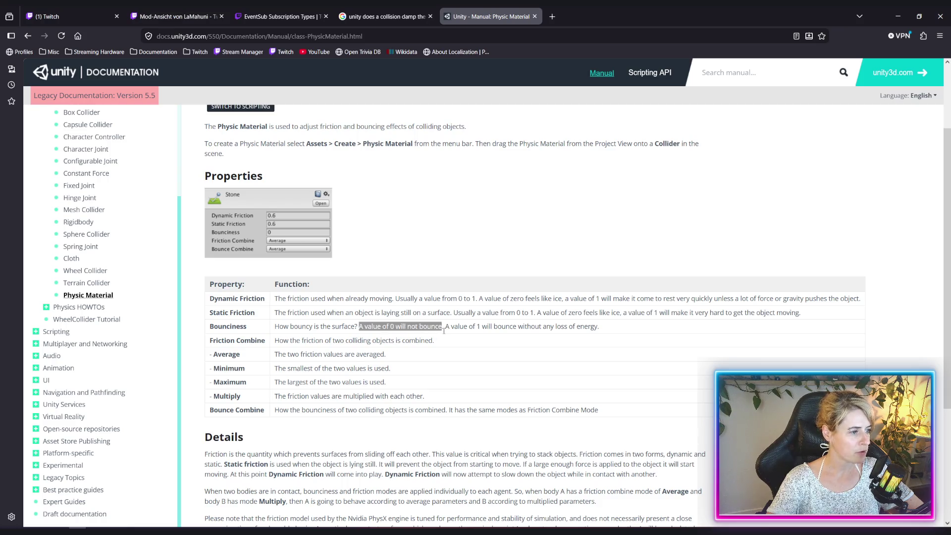
{"action": "left_click", "coordinate": [482, 326]}
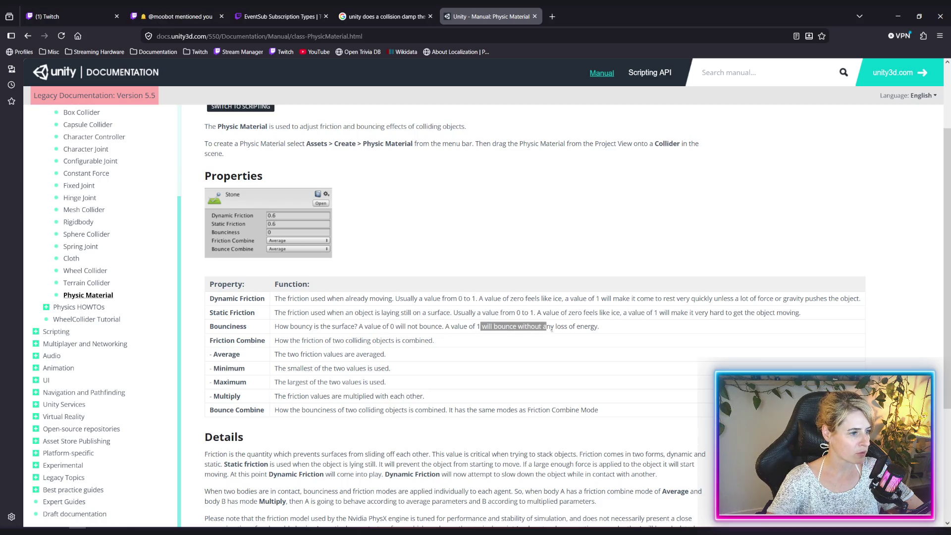
{"action": "left_click_drag", "start_coordinate": [551, 328], "coordinate": [582, 329]}
{"action": "left_click", "coordinate": [478, 325]}
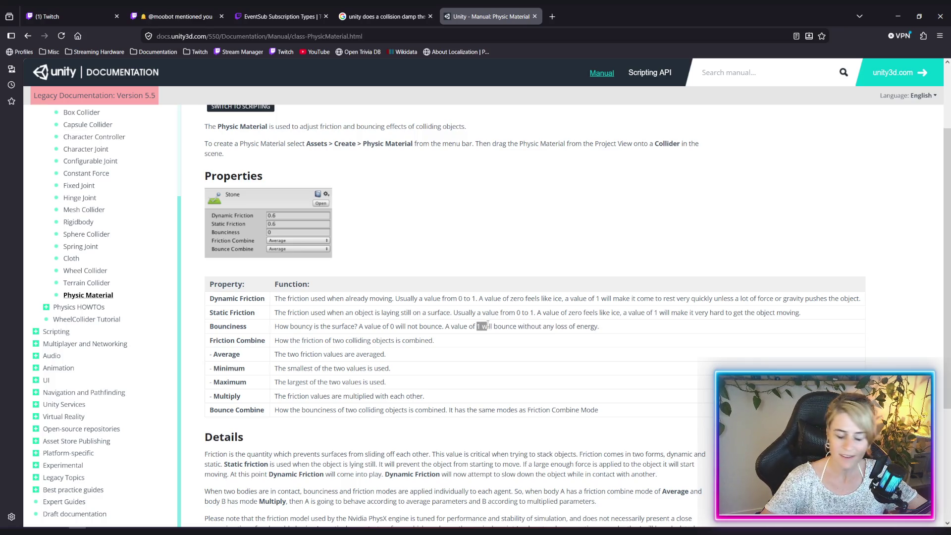
{"action": "key", "text": "alt+Tab"}
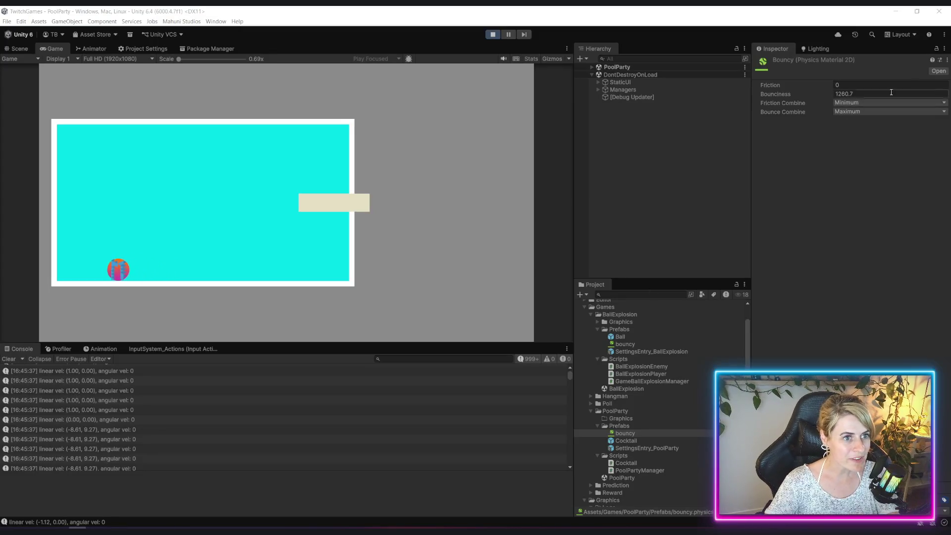